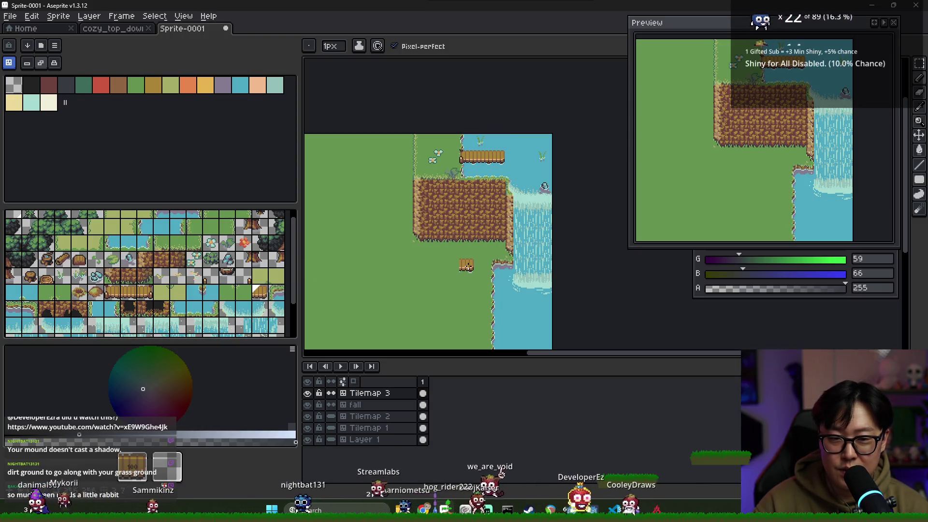
- Place a lily pad tile on the river below the waterfall
scroll(520, 275, "down", 2)
scroll(519, 274, "up", 2)
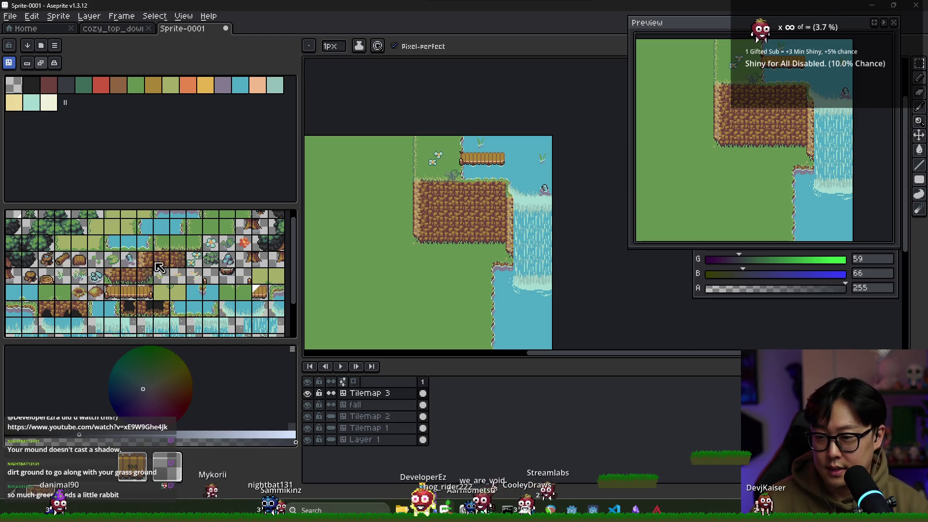
left_click_drag(230, 294, 210, 275)
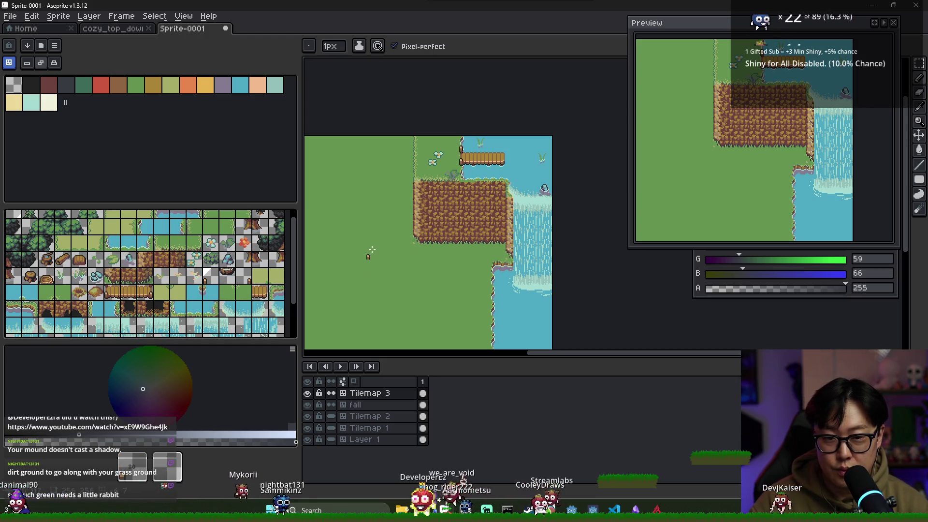
scroll(479, 242, "down", 2)
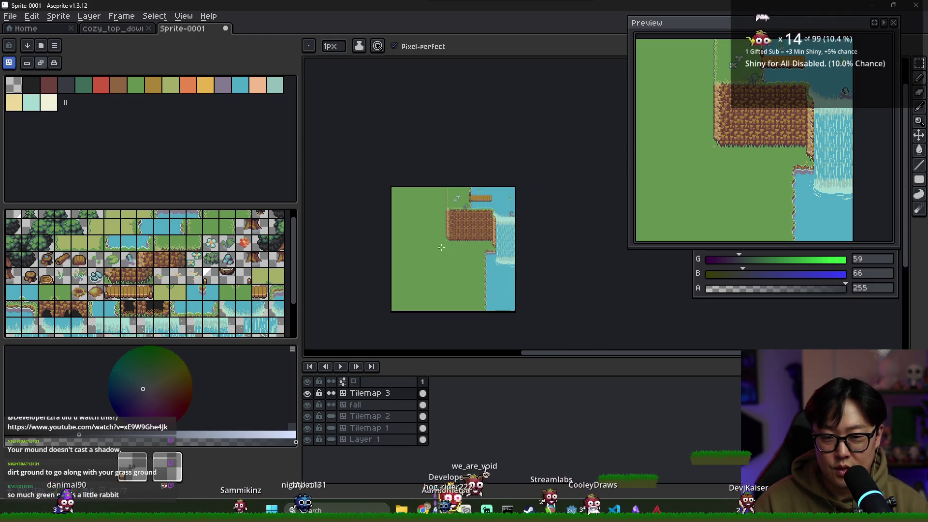
scroll(433, 248, "up", 2)
scroll(465, 231, "down", 2)
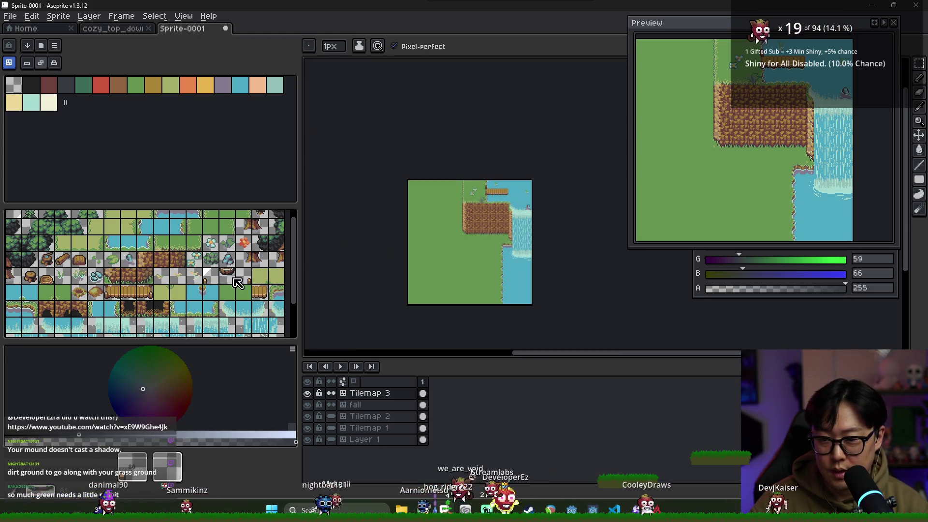
scroll(440, 233, "up", 2)
scroll(468, 243, "down", 2)
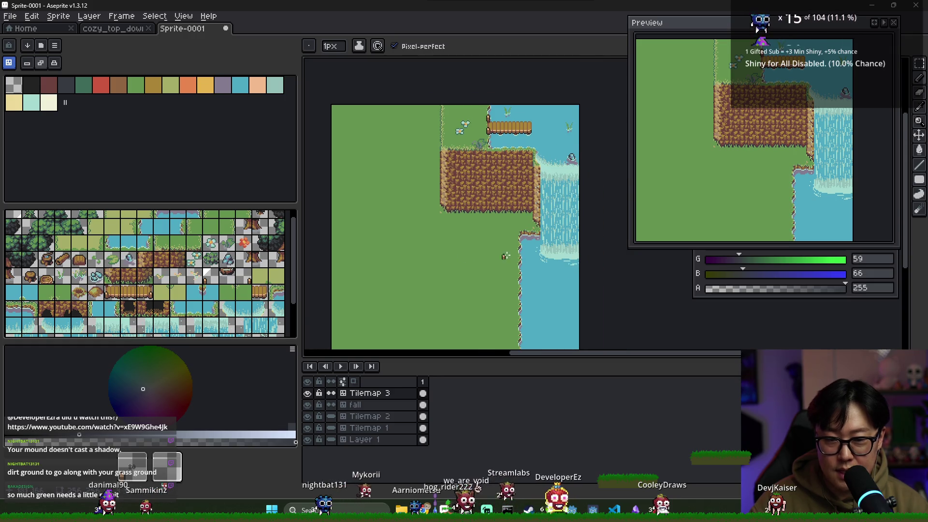
scroll(435, 252, "down", 2)
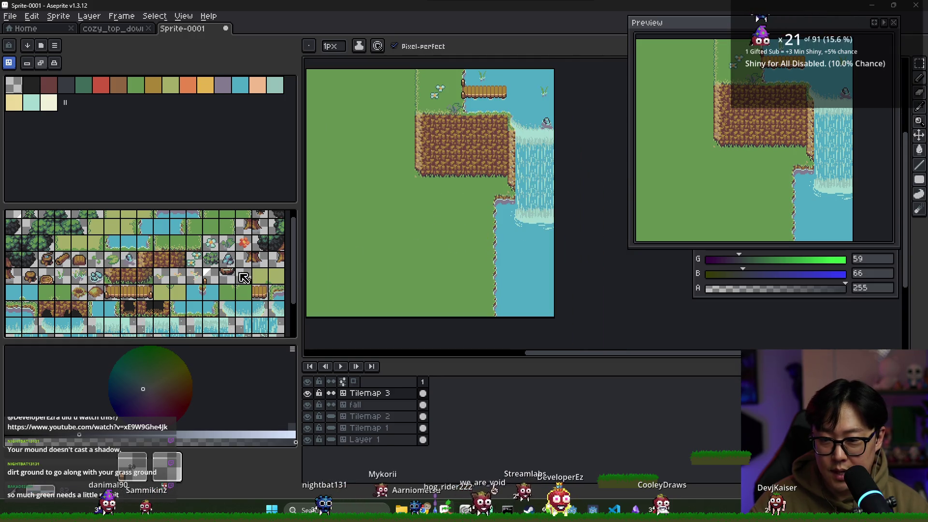
left_click(111, 262)
left_click(531, 247)
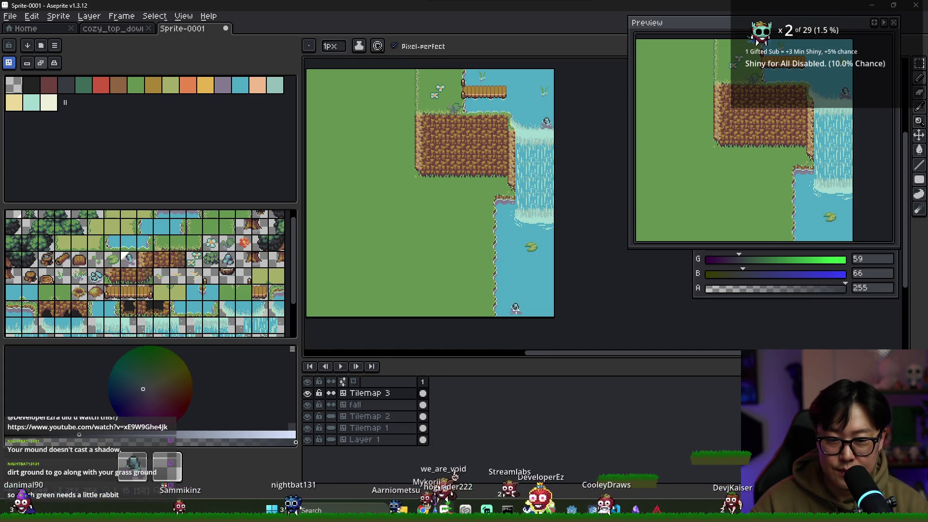
- Stamp a rock tile into the river
left_click(95, 276)
left_click(499, 263)
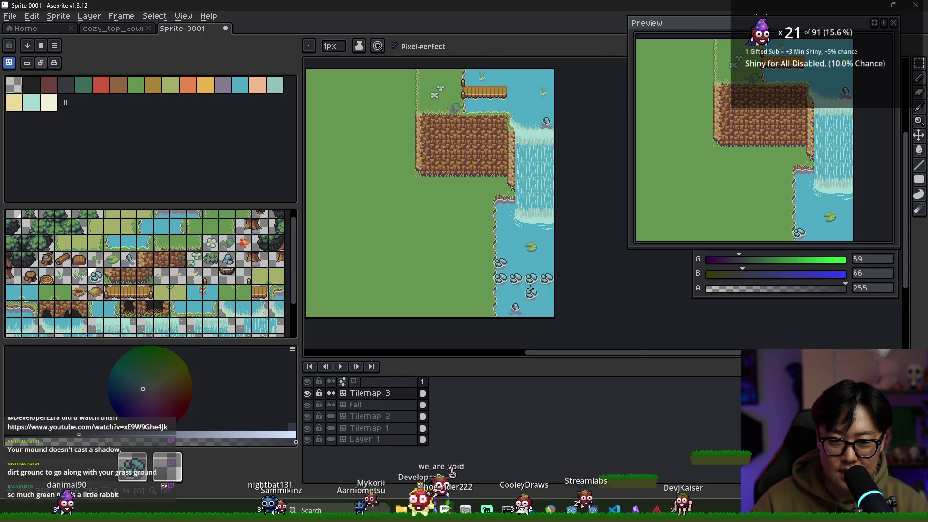
scroll(562, 251, "up", 2)
- Undo the extra rocks and restamp a single rock in the river
scroll(562, 251, "down", 2)
key("ctrl+z")
key("ctrl+z")
scroll(562, 251, "up", 2)
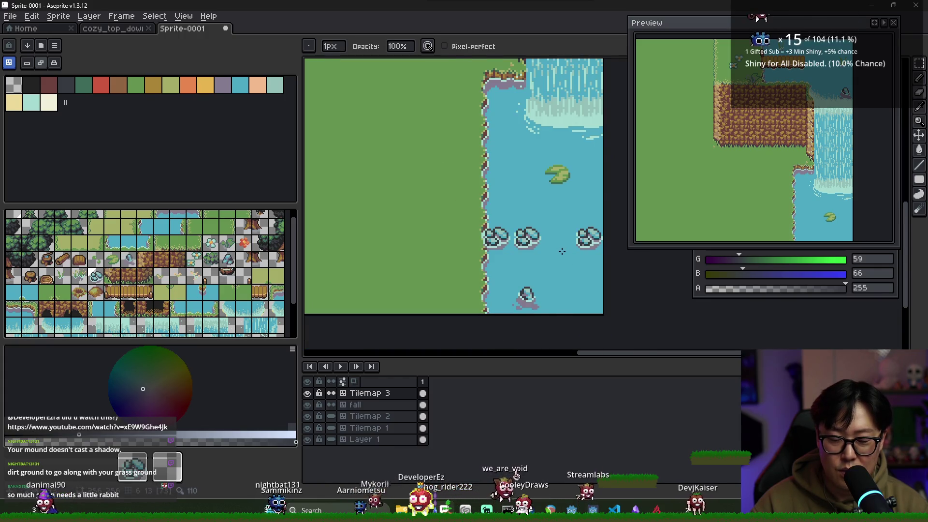
scroll(562, 250, "down", 2)
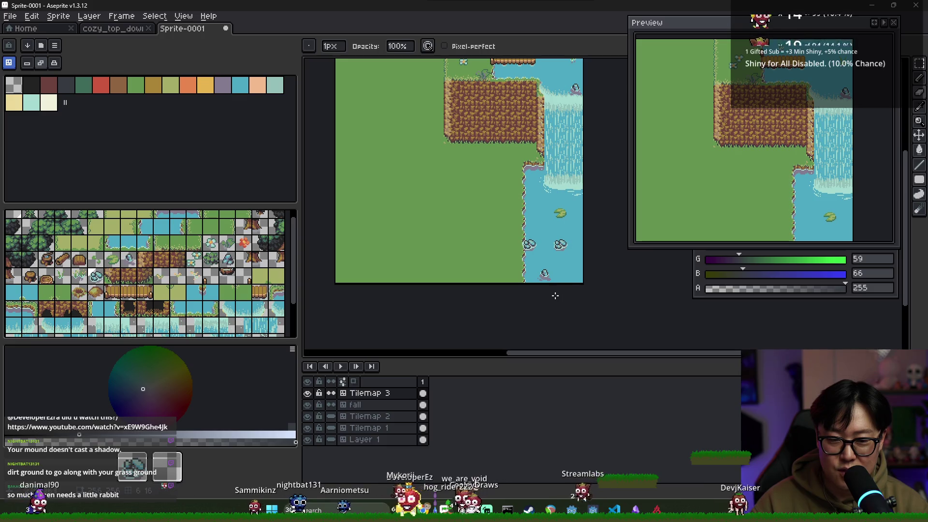
key("ctrl+z")
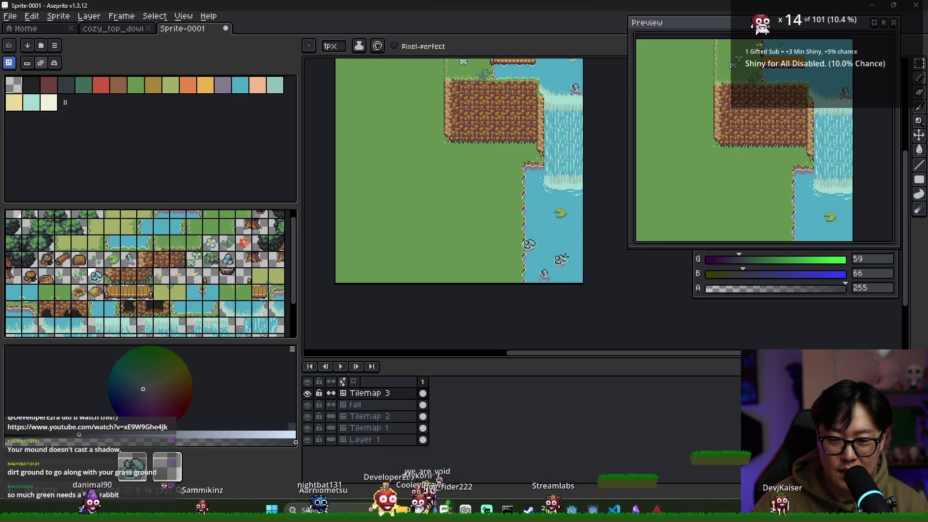
left_click(560, 259)
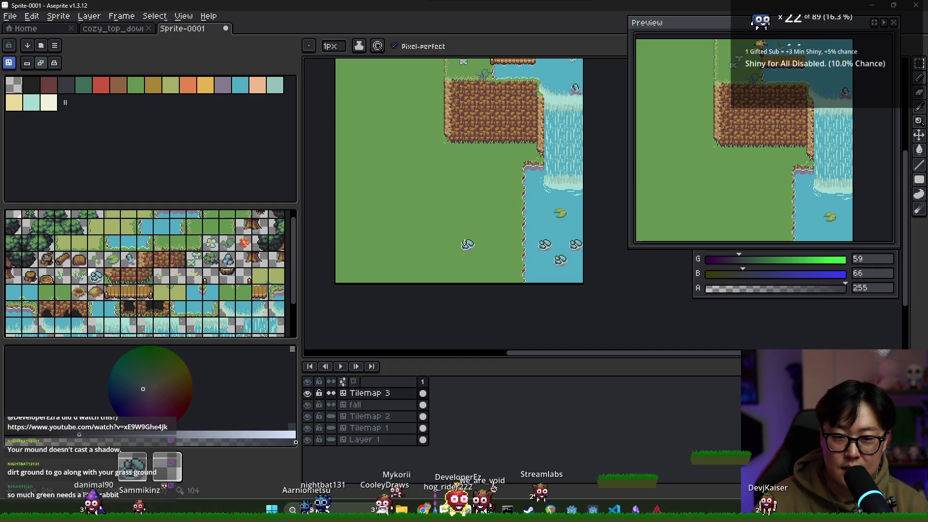
- Add a grass tuft at the water's edge, then undo an extra lily pad
left_click(79, 276)
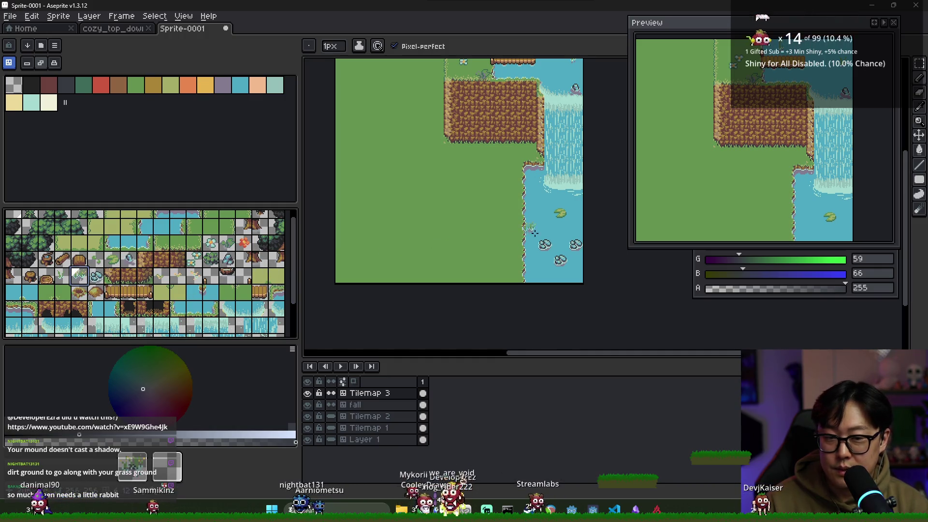
left_click(541, 195)
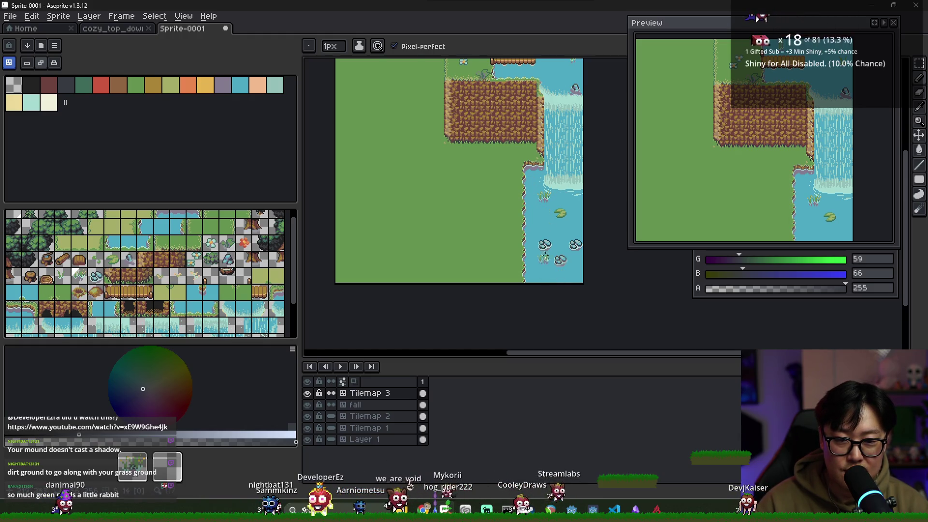
left_click(111, 260)
left_click(564, 243)
key("ctrl+z")
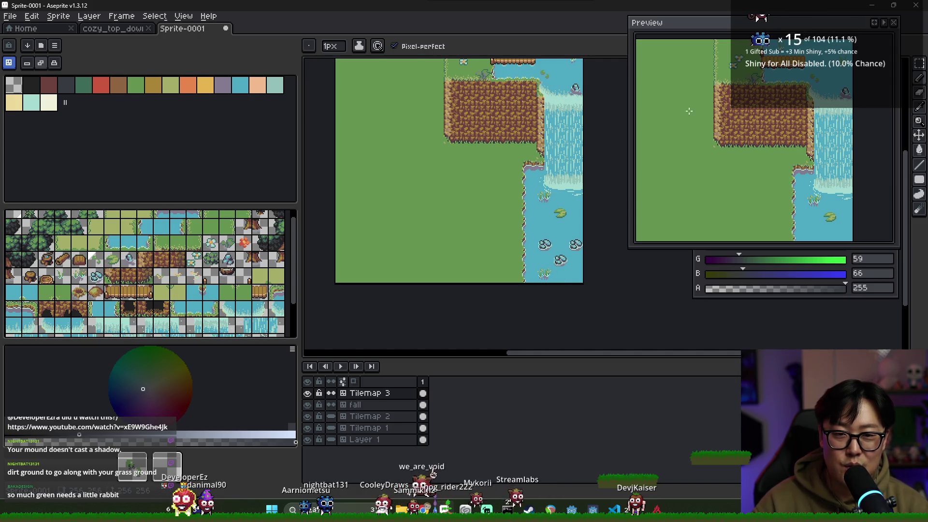
- Zoom out to a whole-map view, cancel the save dialog, and select the mound tile
scroll(764, 140, "down", 3)
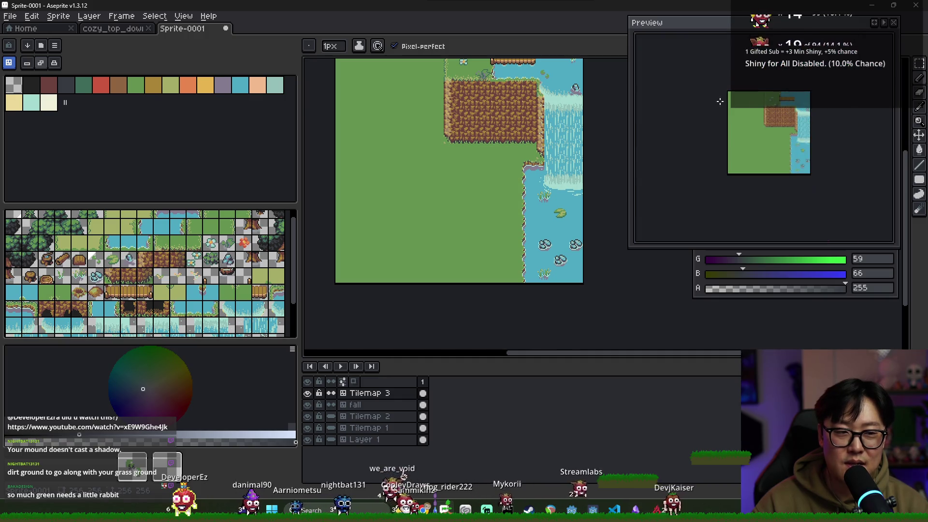
mouse_move(557, 129)
left_mouse_down()
mouse_move(530, 136)
mouse_move(488, 112)
left_mouse_up()
scroll(530, 136, "up", 2)
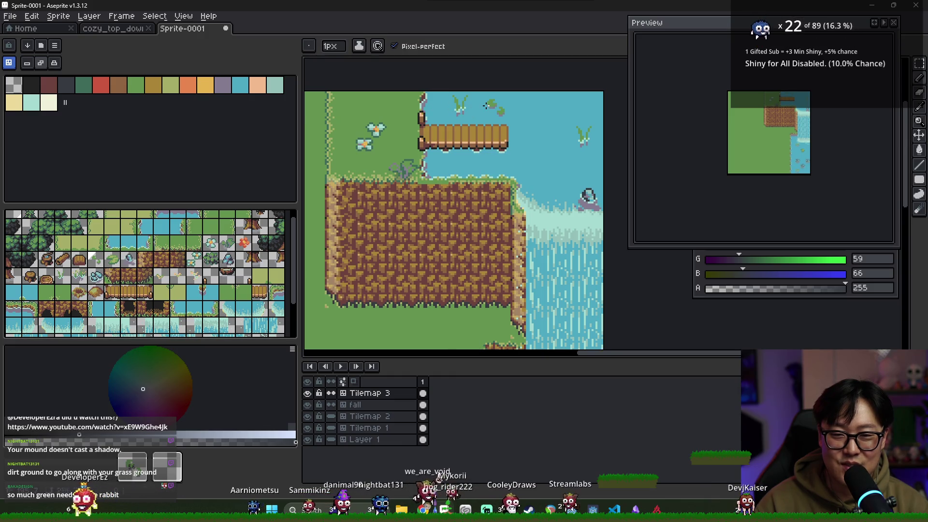
scroll(505, 173, "down", 3)
scroll(505, 173, "up", 3)
key("ctrl+s")
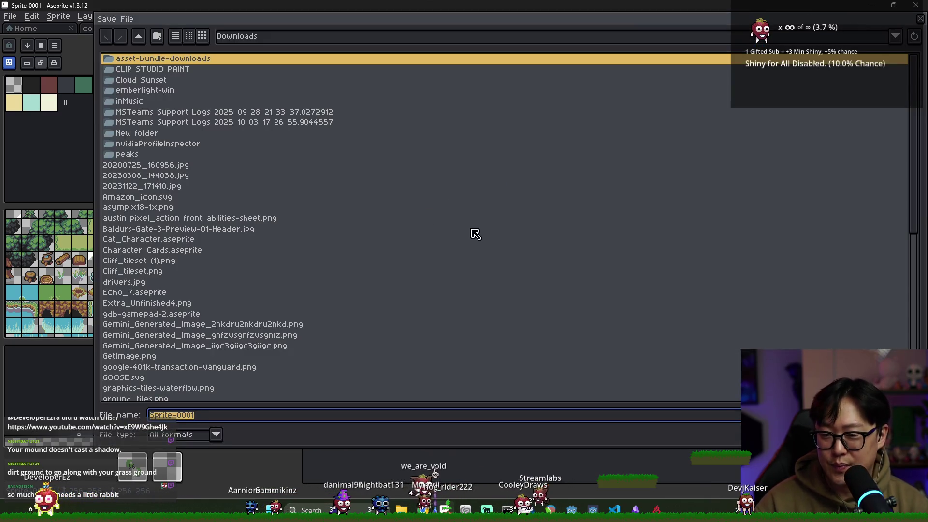
key("Escape")
left_click(79, 291)
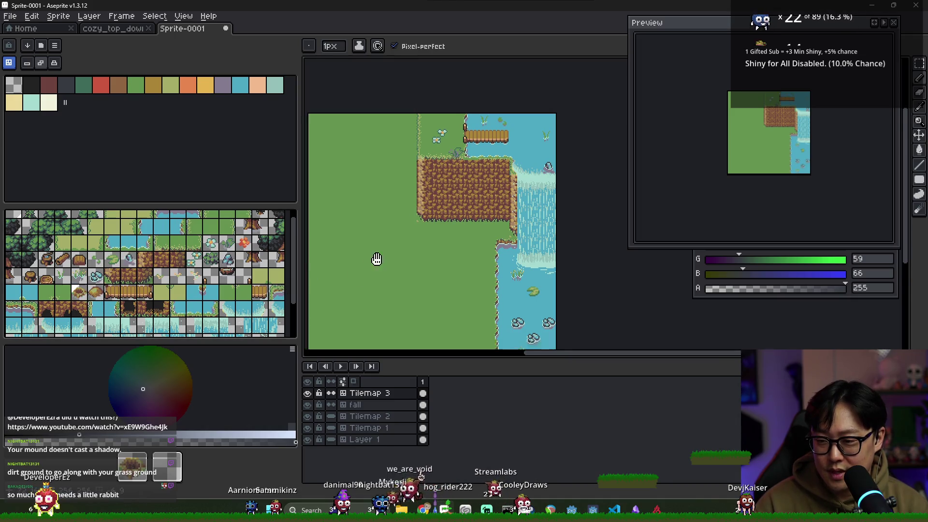
left_click_drag(377, 259, 423, 223)
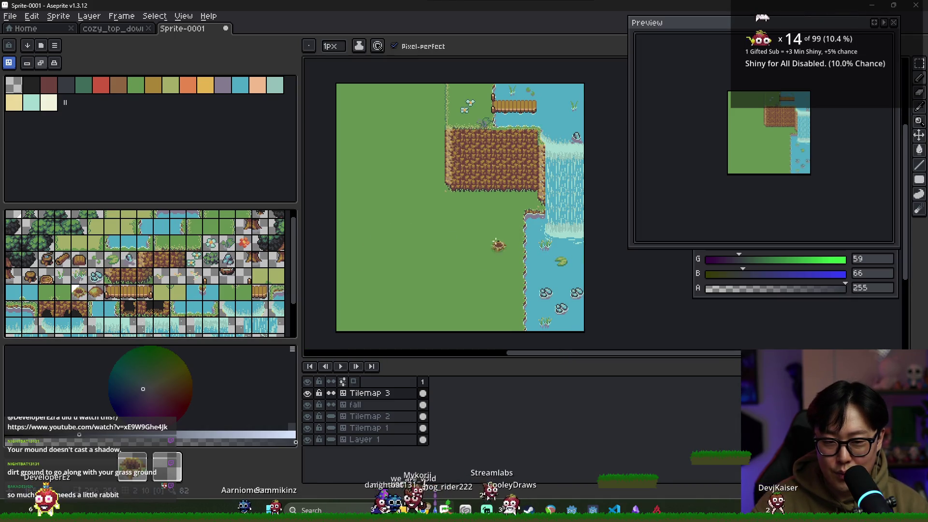
- Stamp the mound tile at the foot of the cliff
left_click(529, 200)
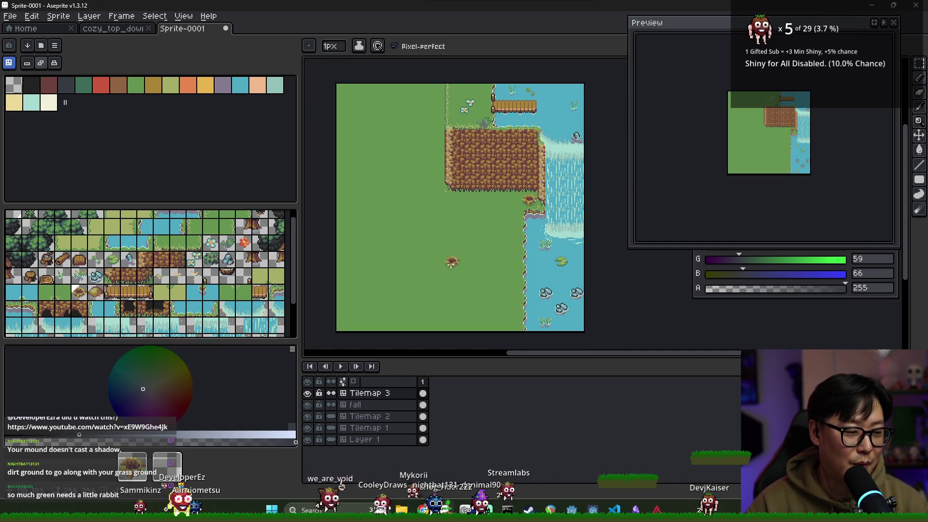
scroll(467, 231, "right", 1)
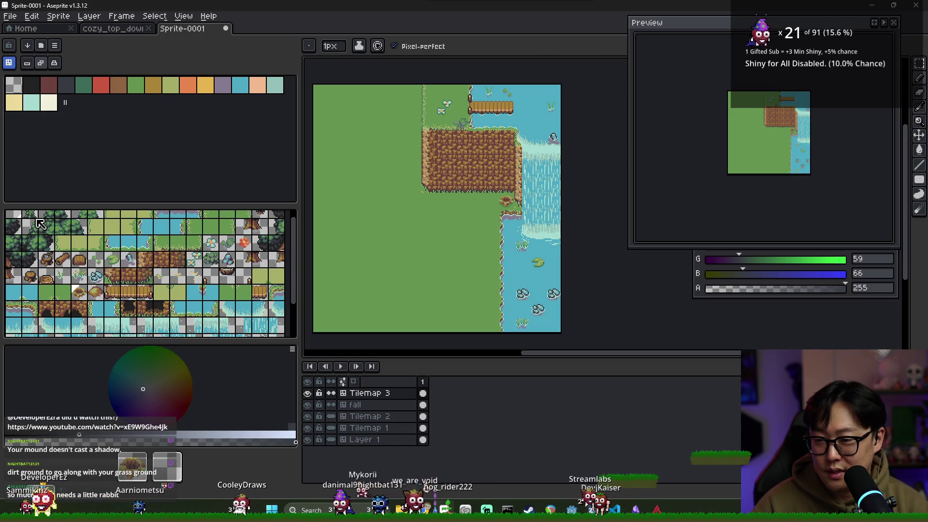
scroll(189, 235, "up", 1)
- Place a dark tree tile beside the cliff's lower-left corner
left_click(14, 219)
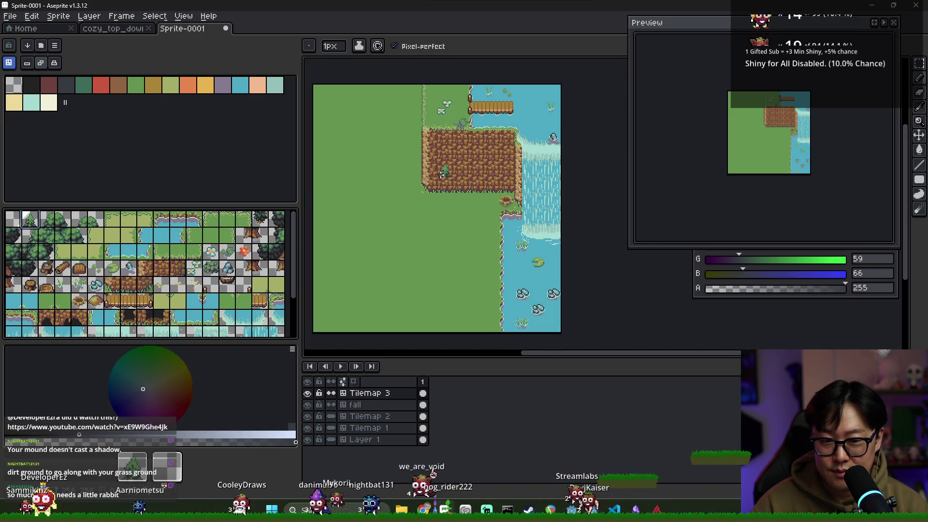
left_click(259, 218)
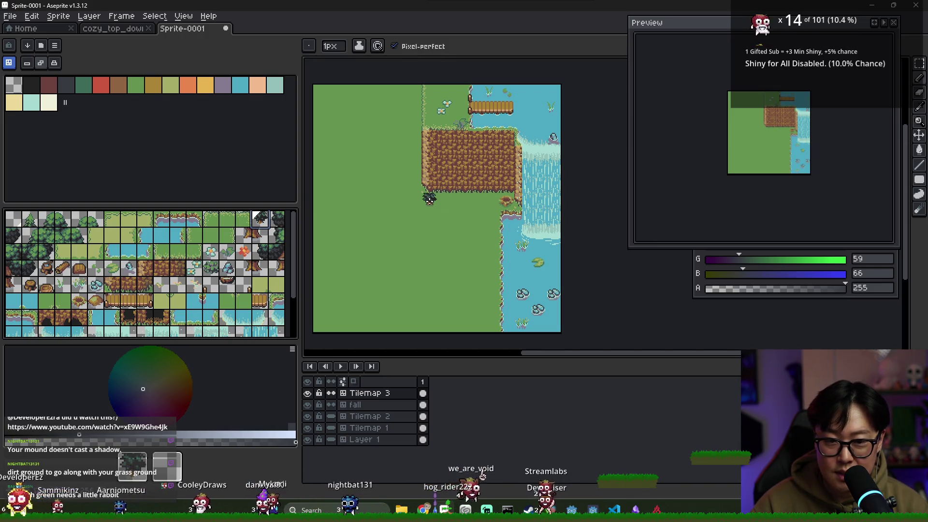
left_click(429, 198)
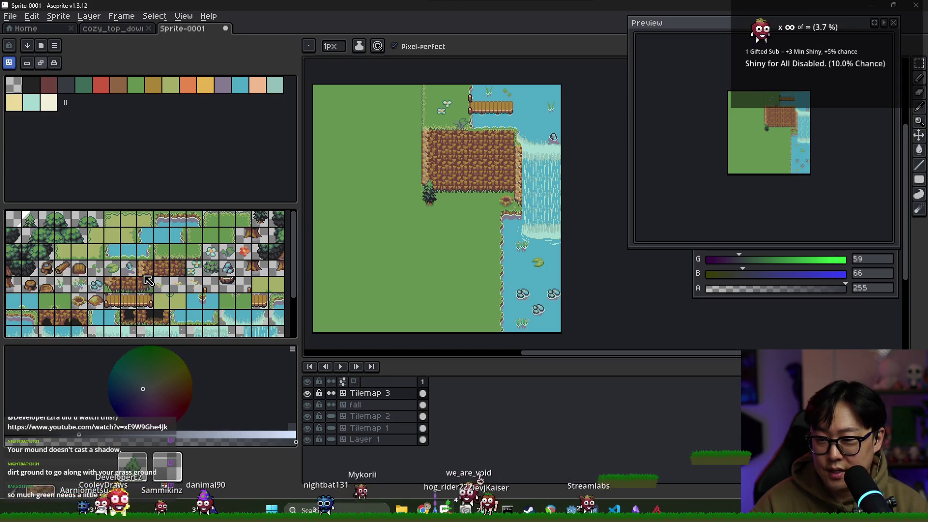
left_click(118, 239)
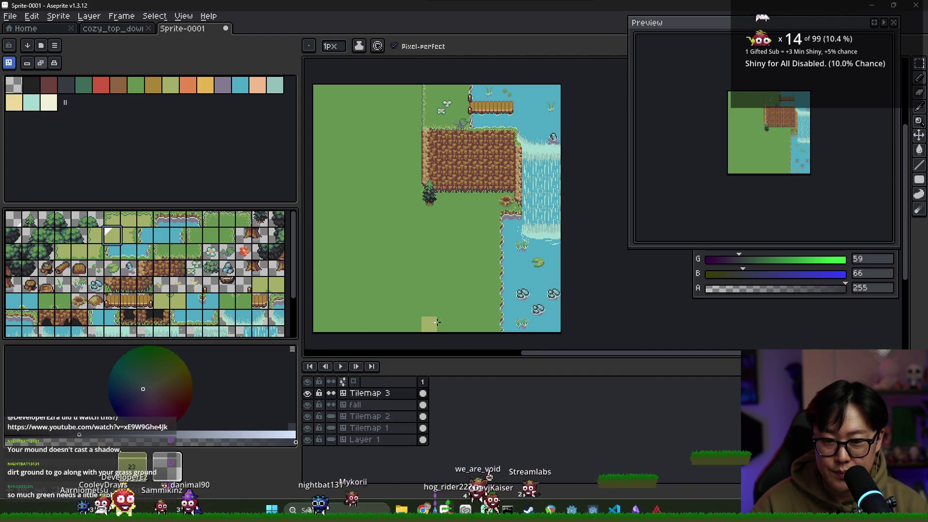
- Paint a light dirt path across the grass west of the cliff
mouse_move(451, 293)
left_mouse_down()
mouse_move(446, 330)
mouse_move(393, 260)
mouse_move(373, 271)
mouse_move(386, 155)
mouse_move(373, 101)
mouse_move(370, 223)
mouse_move(395, 256)
left_mouse_up()
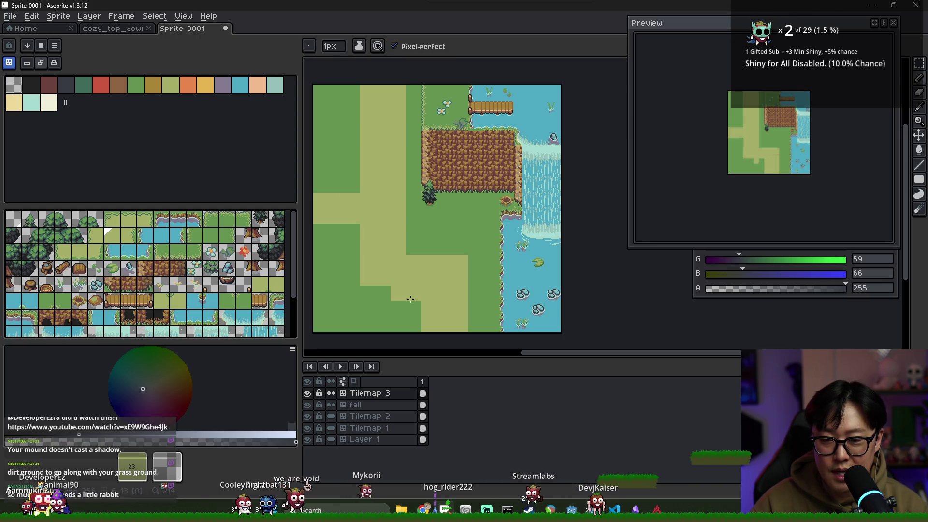
left_click(414, 247)
left_click(398, 292)
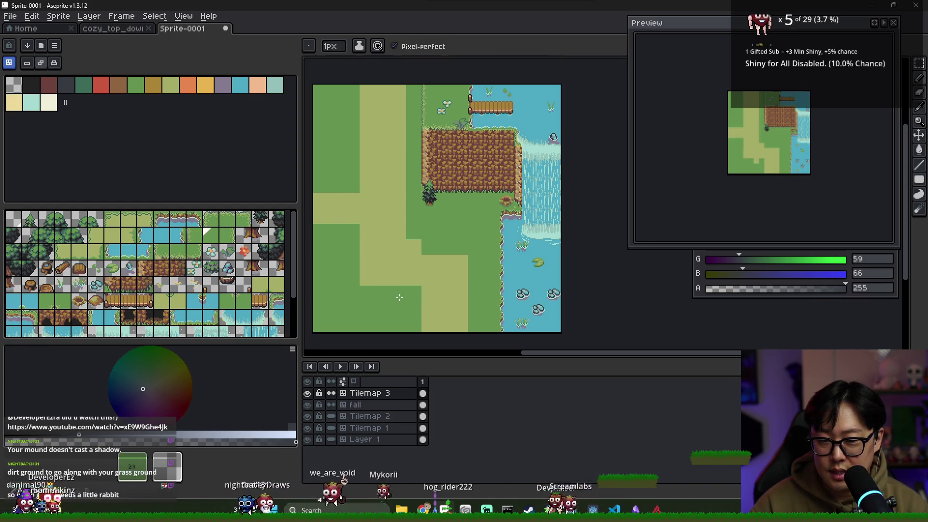
- Add grass-edge tiles along the dirt path's border
left_click(144, 219)
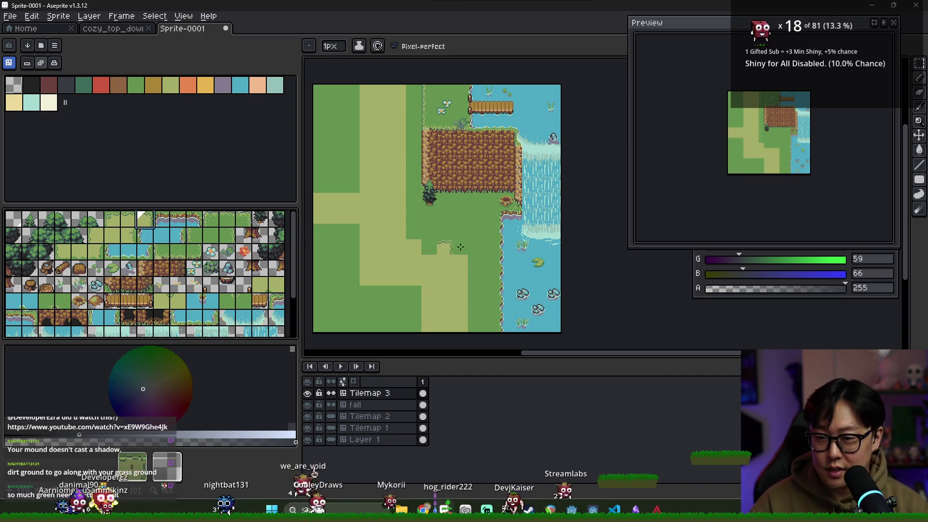
left_click(445, 261)
left_click(414, 247)
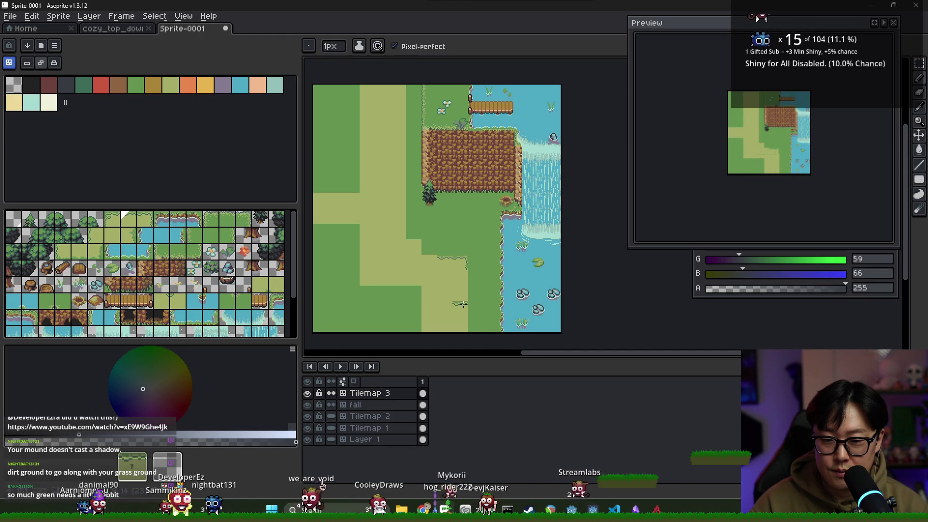
left_click(131, 237)
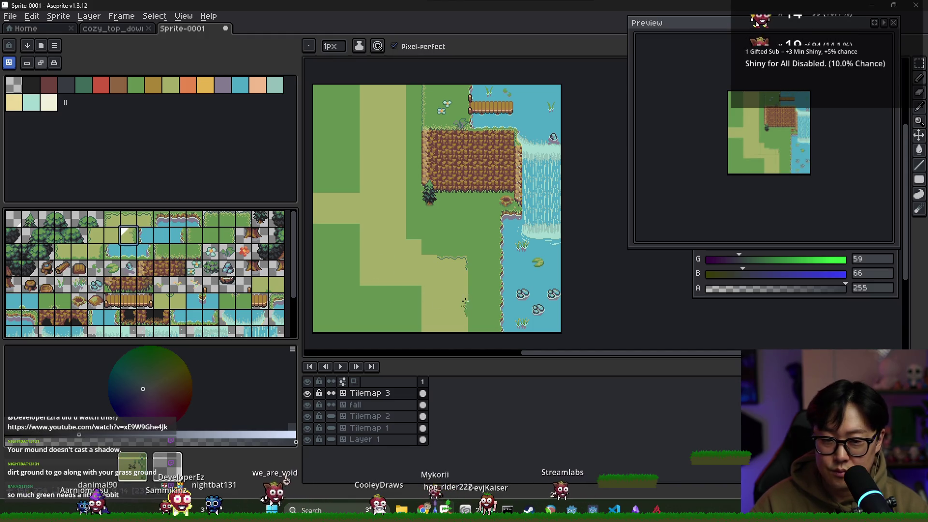
left_click_drag(464, 279, 456, 335)
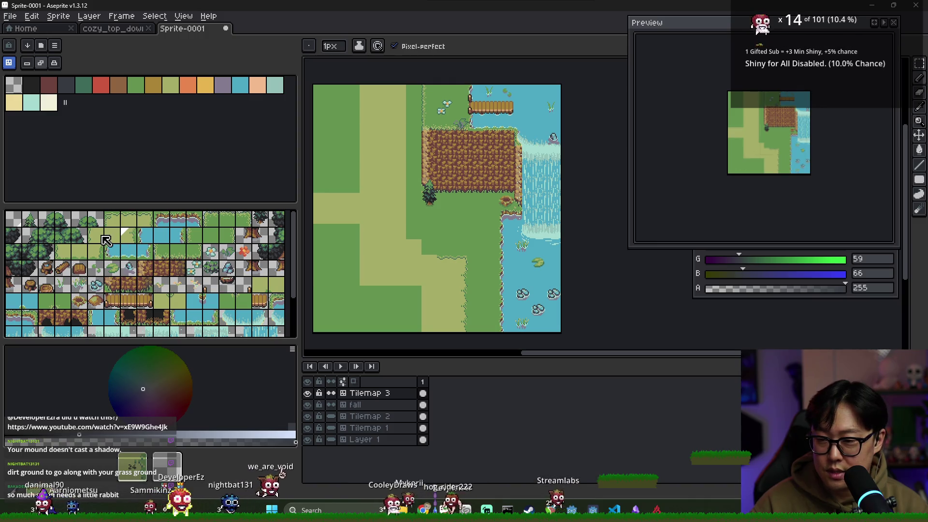
- Try several border tiles and stamp a grass corner tile onto the path edge
left_click(102, 237)
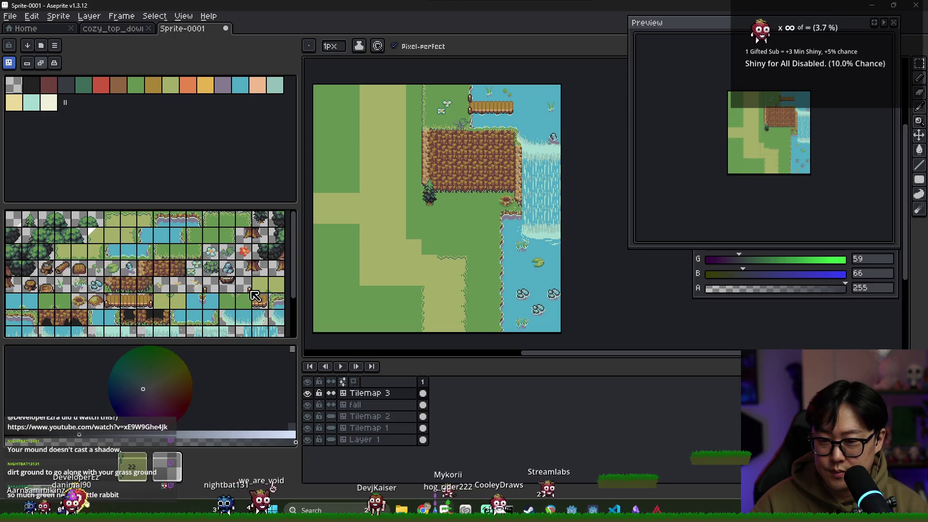
left_click(276, 286)
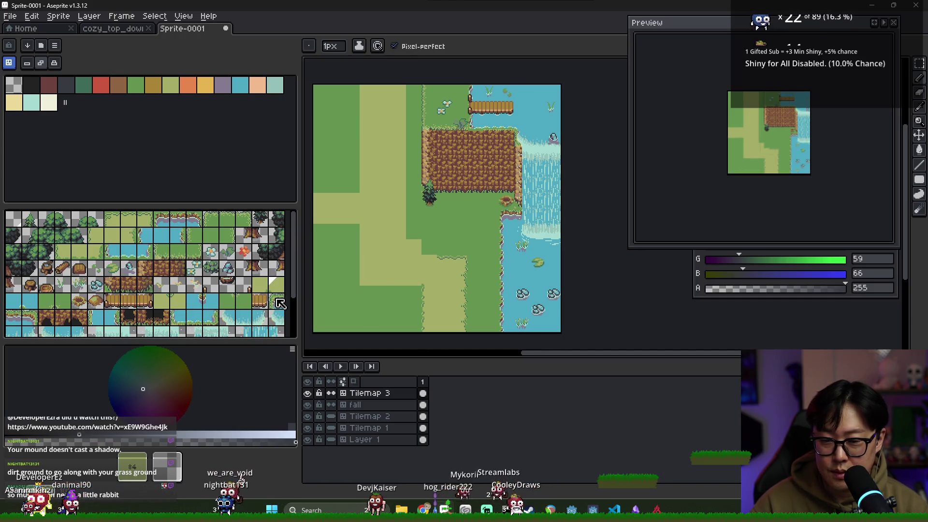
left_click(79, 252)
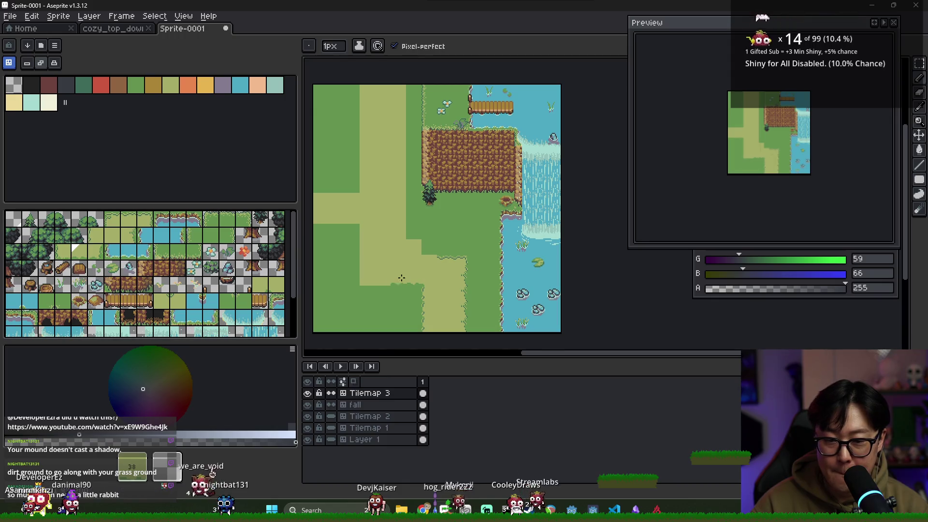
left_click(95, 236)
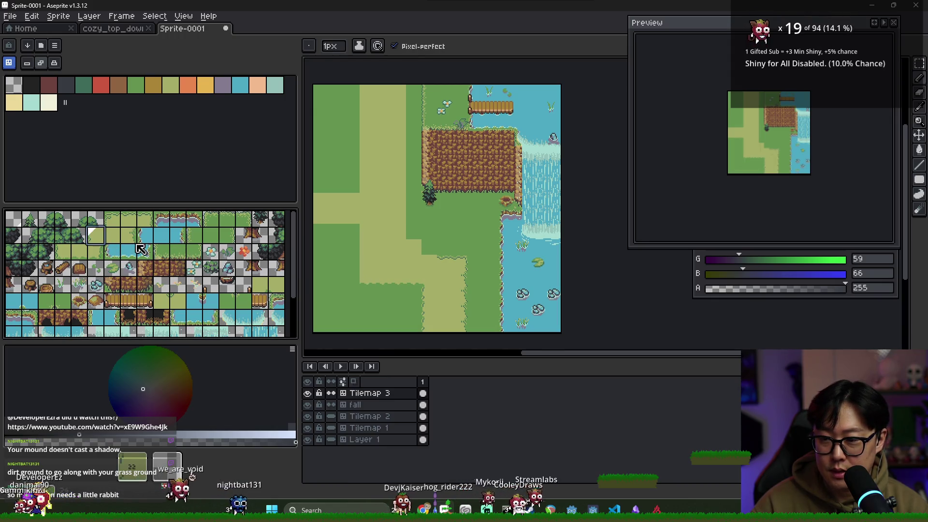
left_click(366, 274)
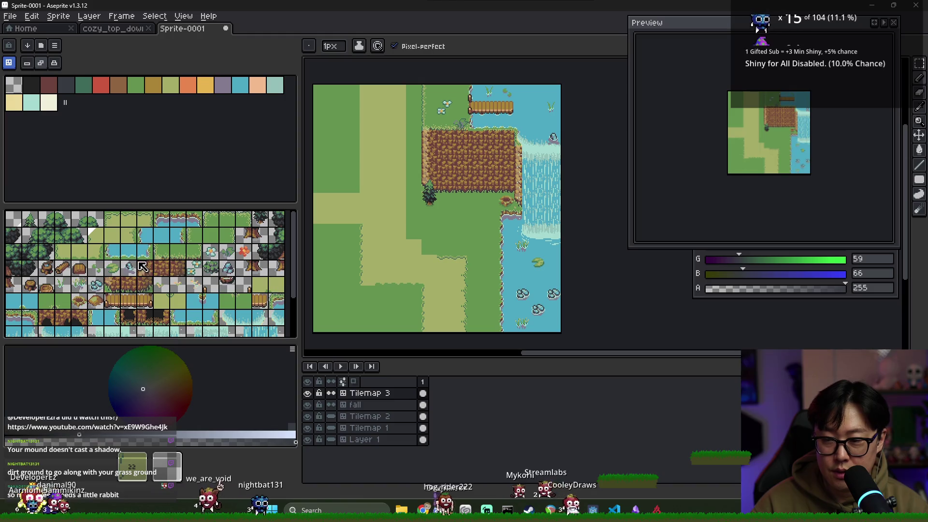
left_click(62, 251)
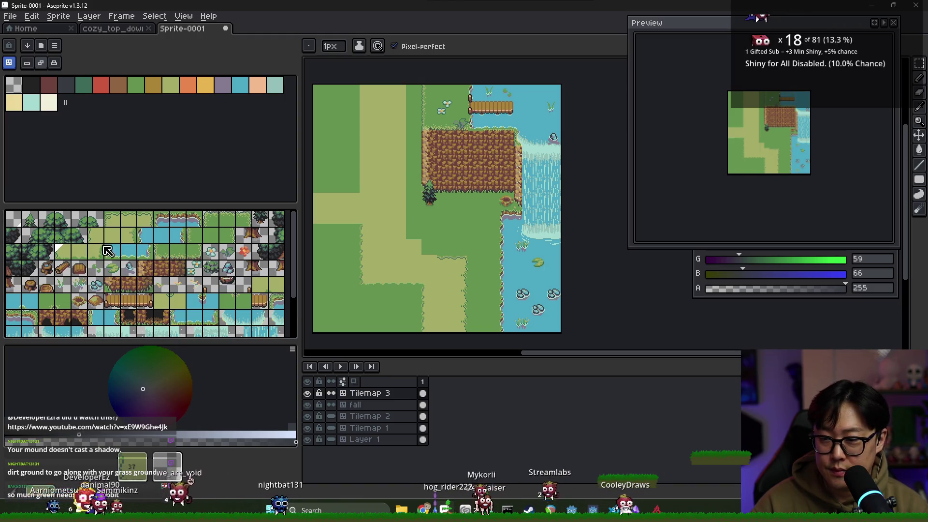
left_click(129, 221)
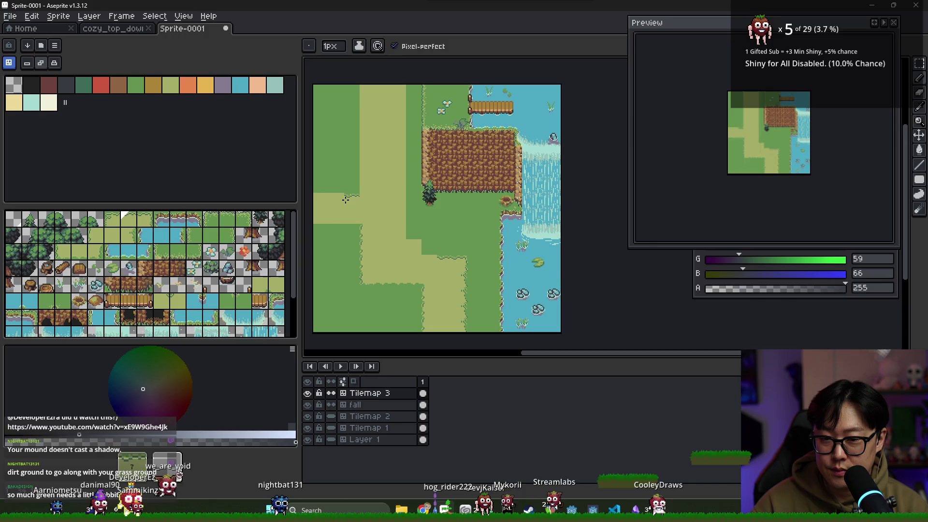
left_click(80, 251)
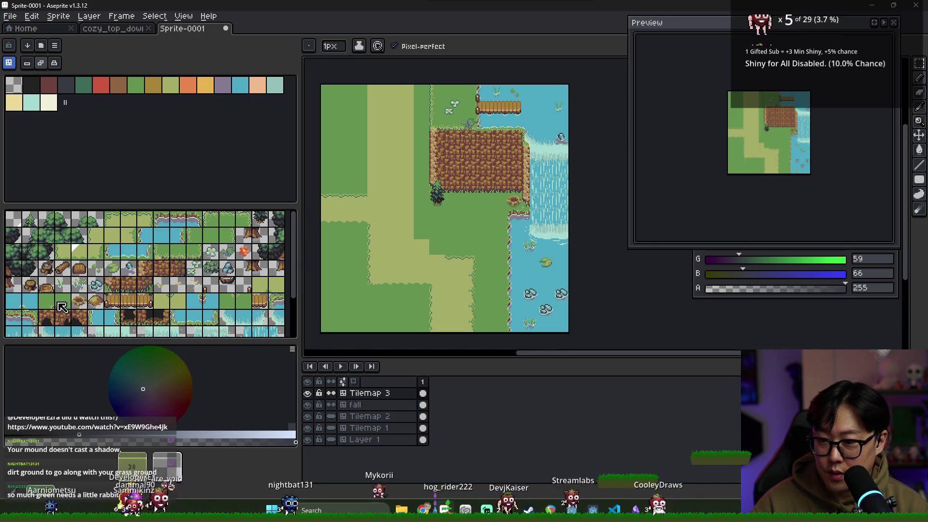
- Try more border tiles and stamp a grass-edge tile on the path border
left_click(280, 289)
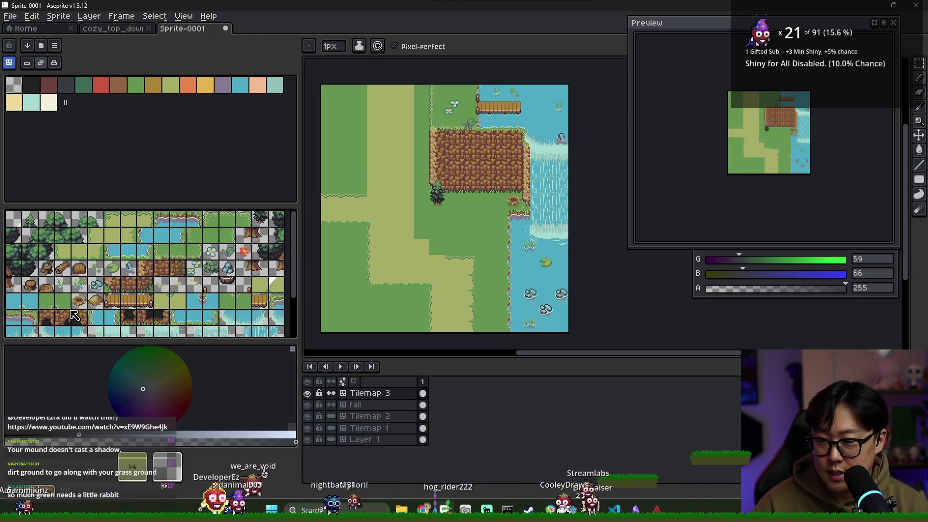
left_click(168, 307)
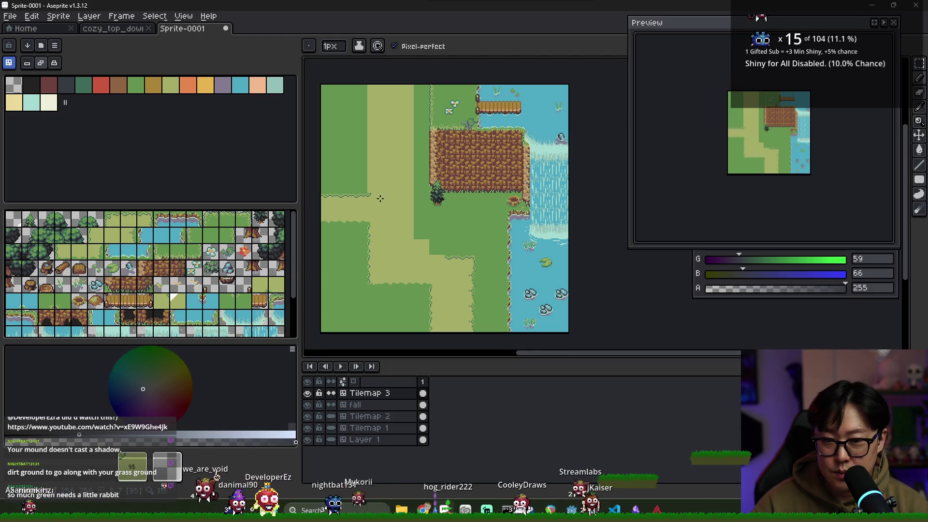
left_click(101, 237)
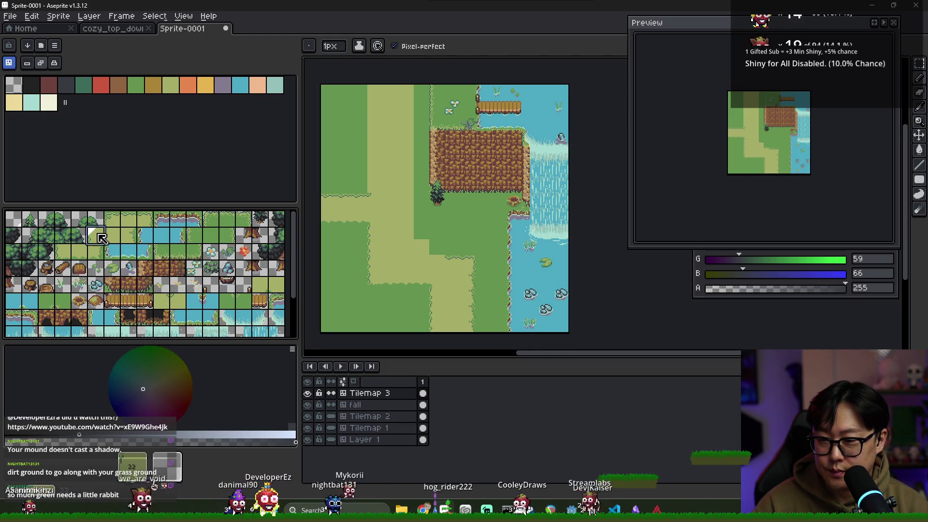
left_click(134, 244)
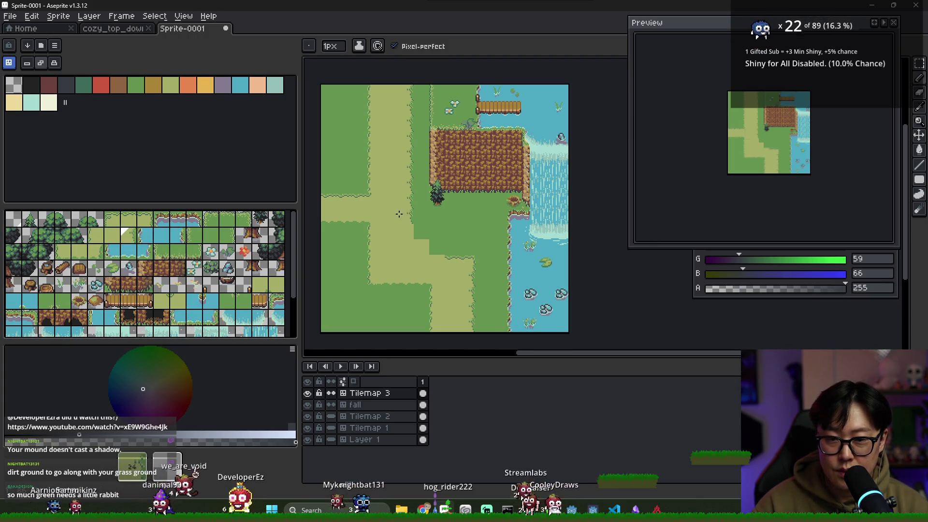
scroll(434, 260, "up", 2)
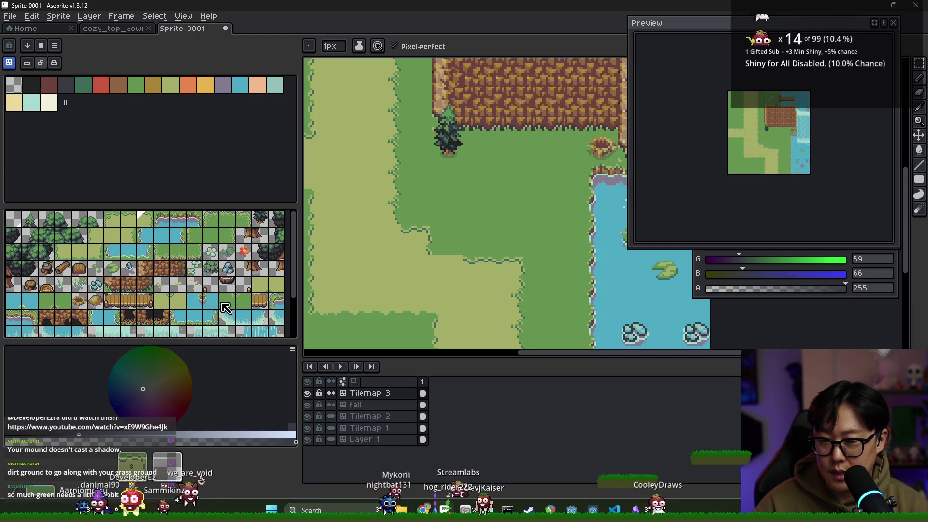
left_click(164, 307)
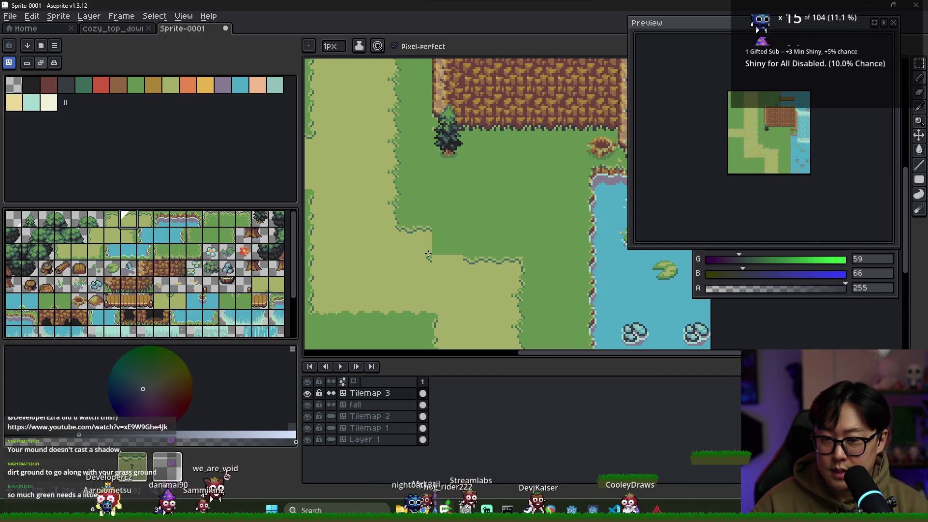
left_click(441, 264)
scroll(451, 270, "down", 2)
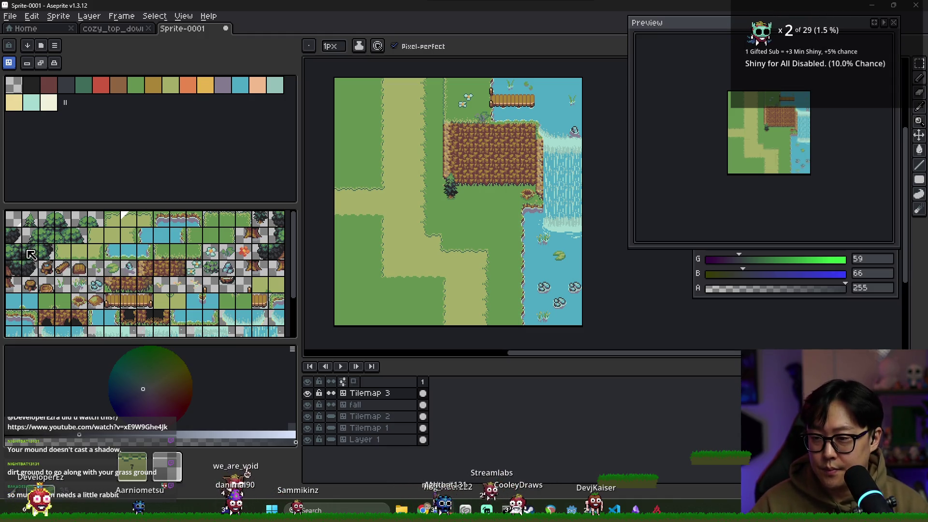
- Paint bush tiles along the map's lower-left corner
left_click(48, 220)
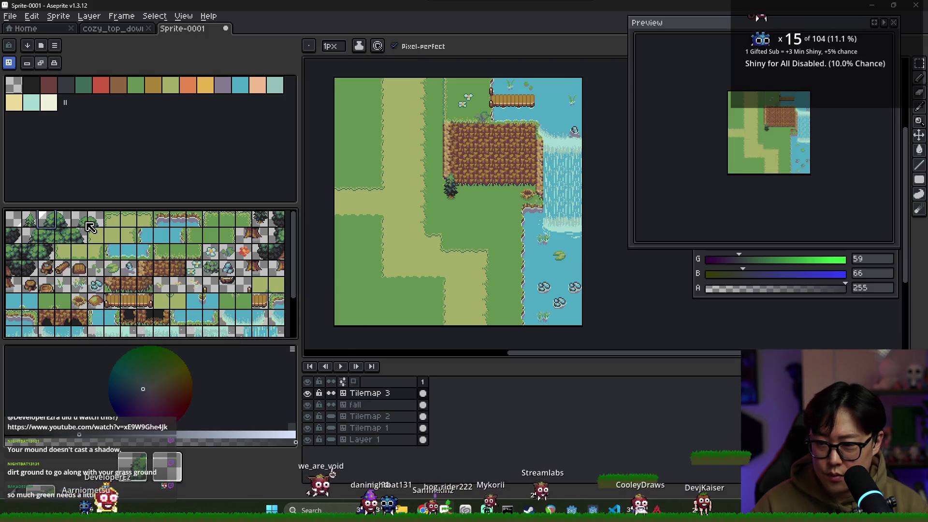
key("bracketright")
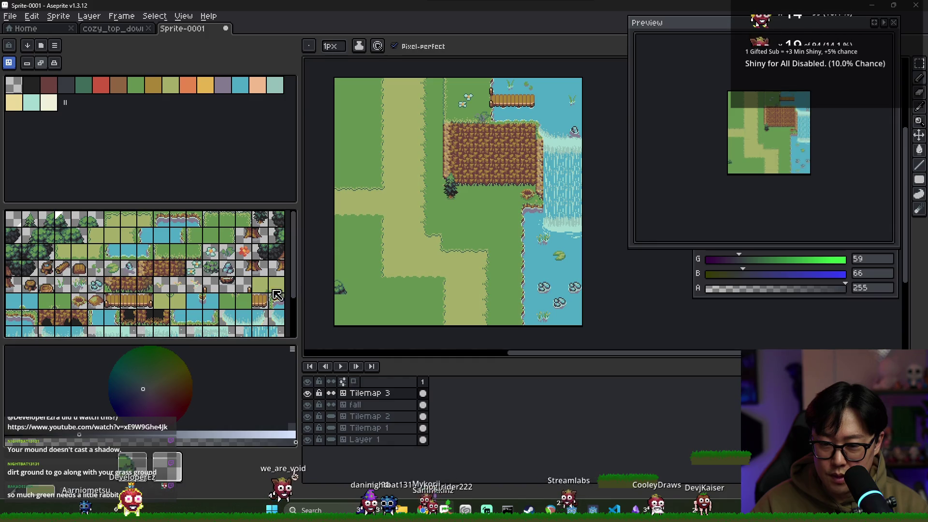
left_click(67, 240)
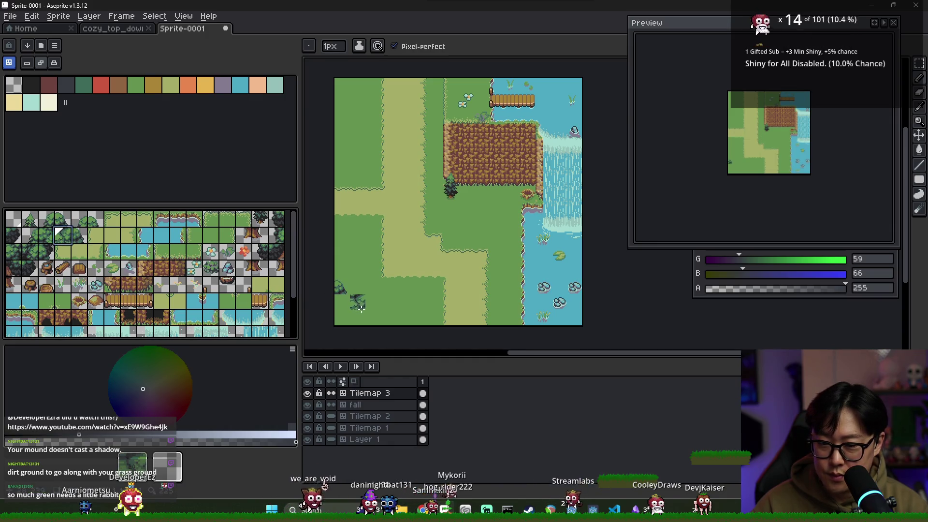
left_click(81, 241)
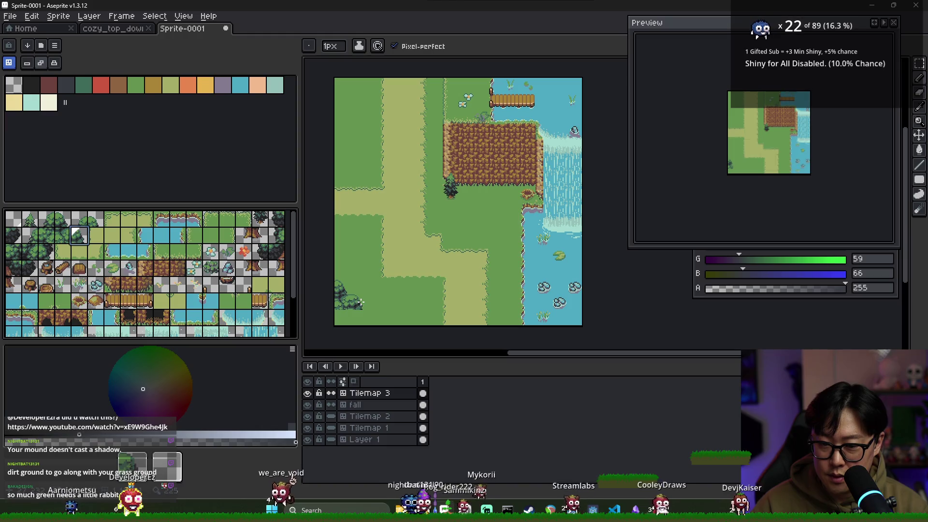
left_click(56, 241)
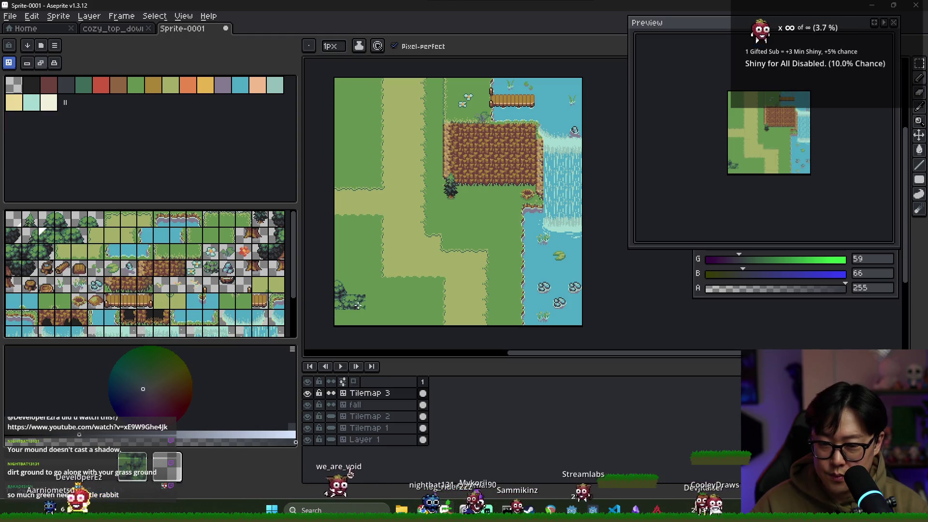
left_click_drag(346, 308, 366, 299)
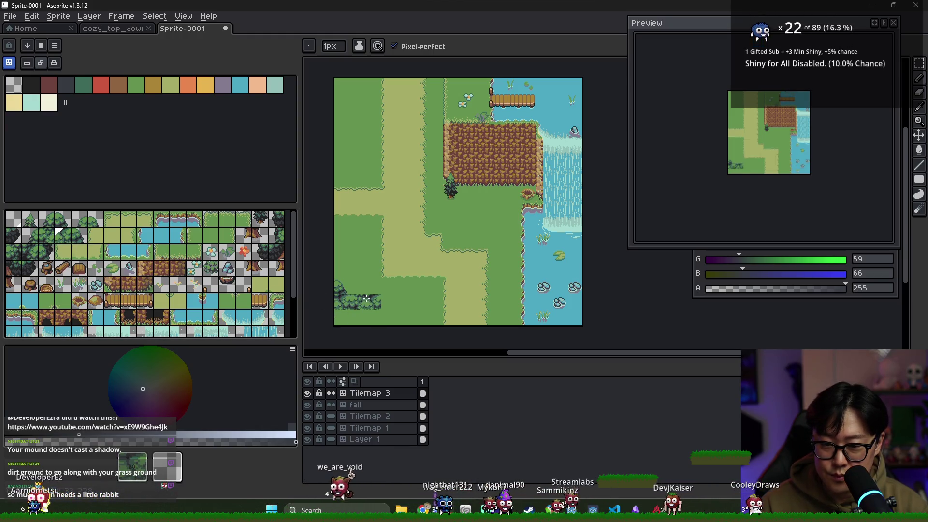
left_click(84, 243)
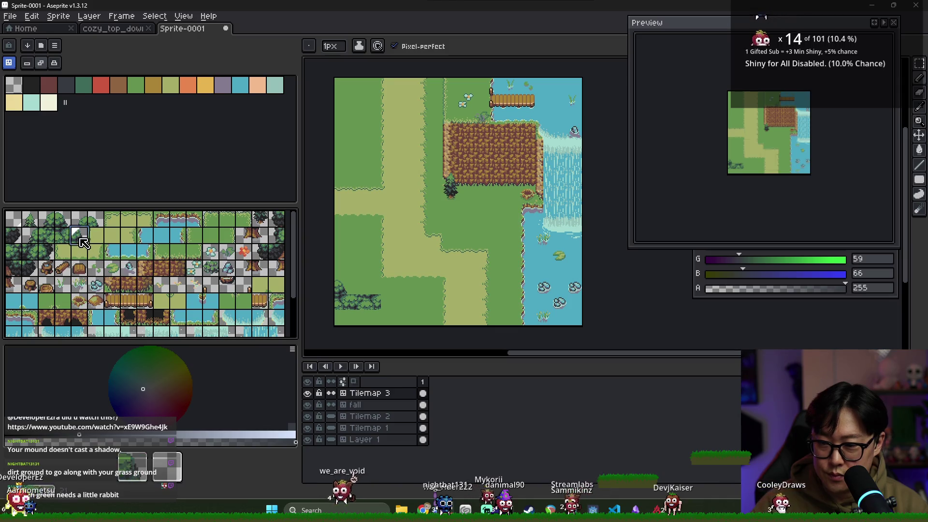
- Browse the tileset's tree and foliage tiles for the trunk piece
left_click(57, 221)
left_click(44, 220)
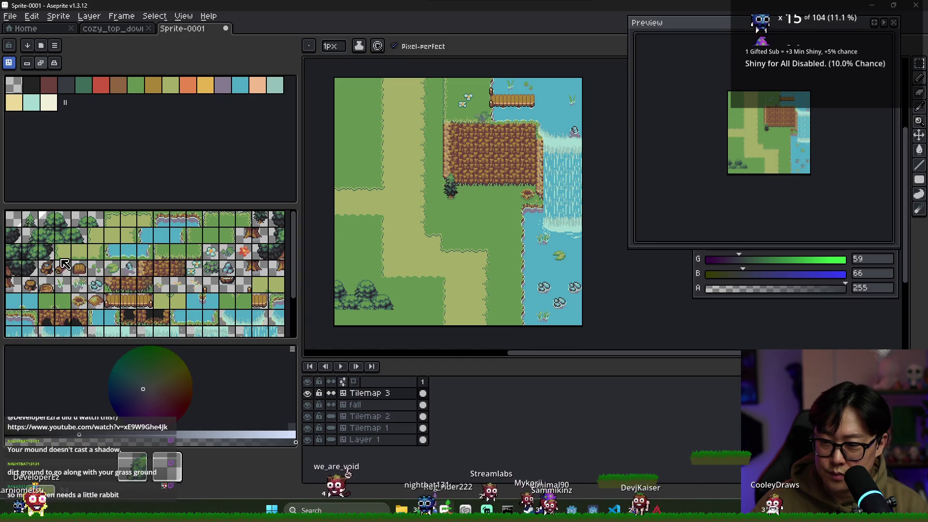
left_click(277, 235)
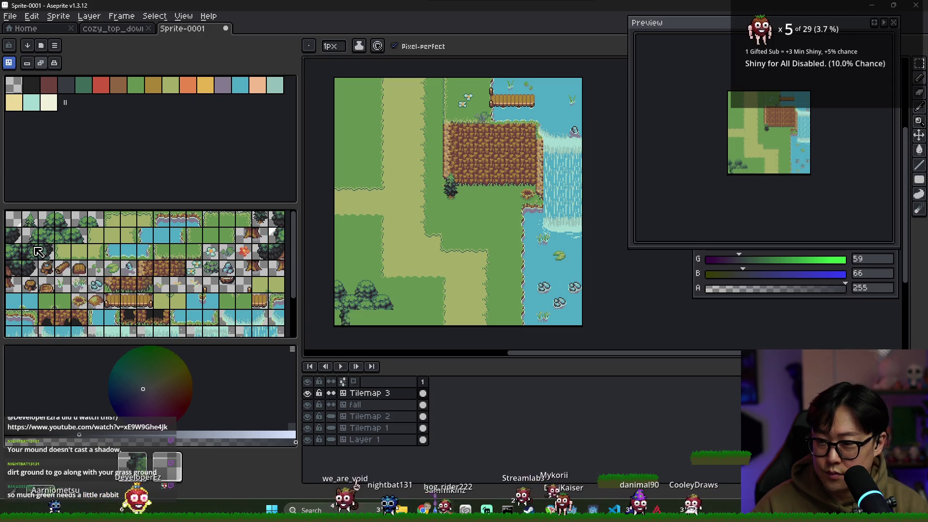
left_click(18, 254)
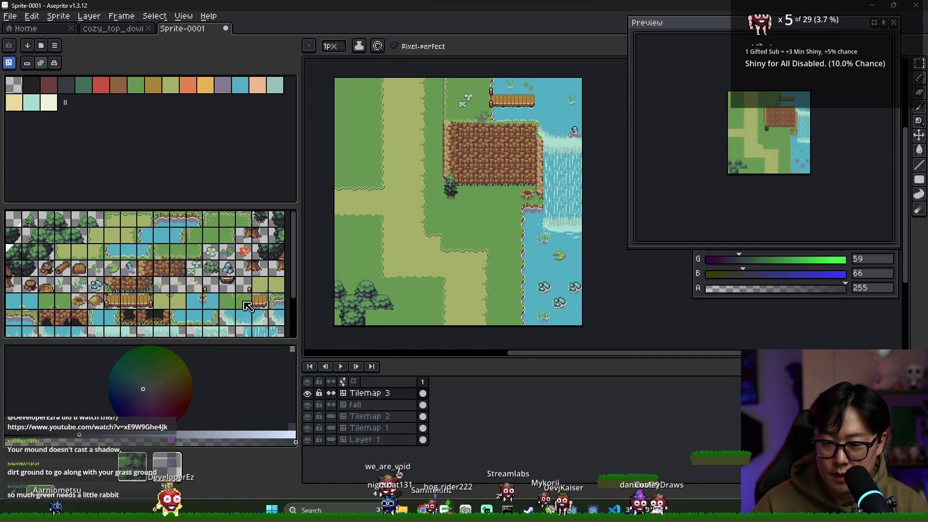
left_click(27, 255)
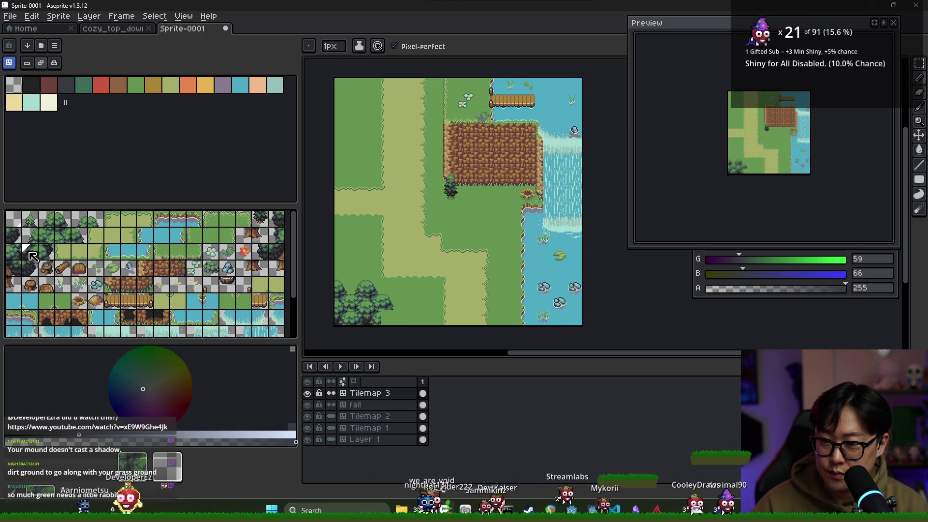
left_click(48, 254)
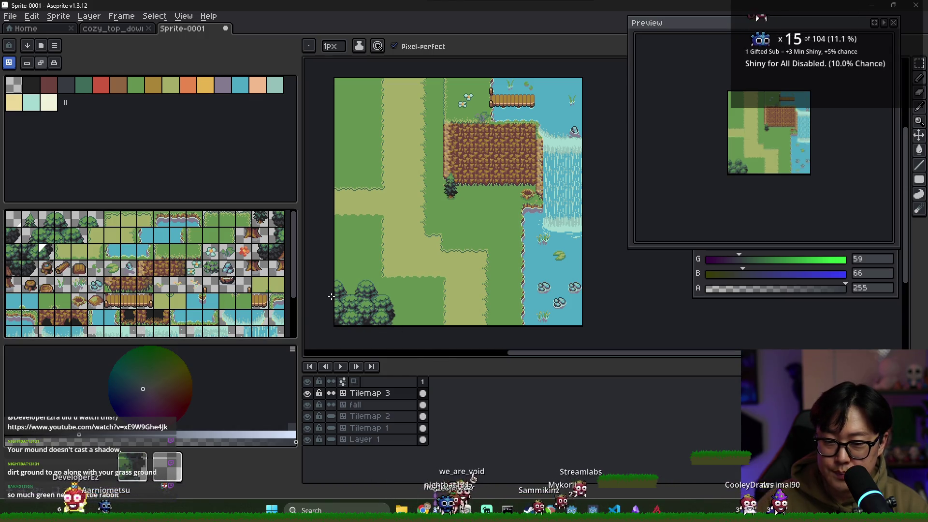
left_click(86, 223)
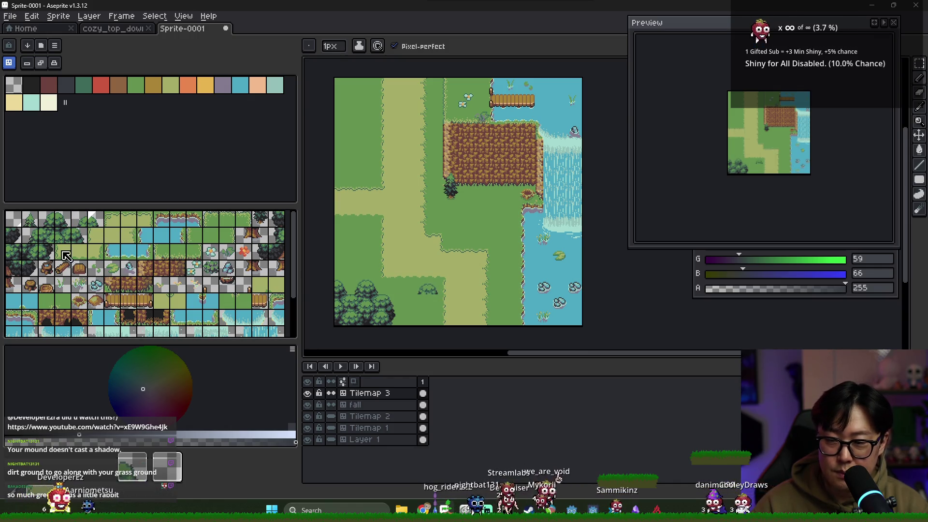
- Stamp a trunk below the round tree canopy near the bottom of the map
left_click(277, 219)
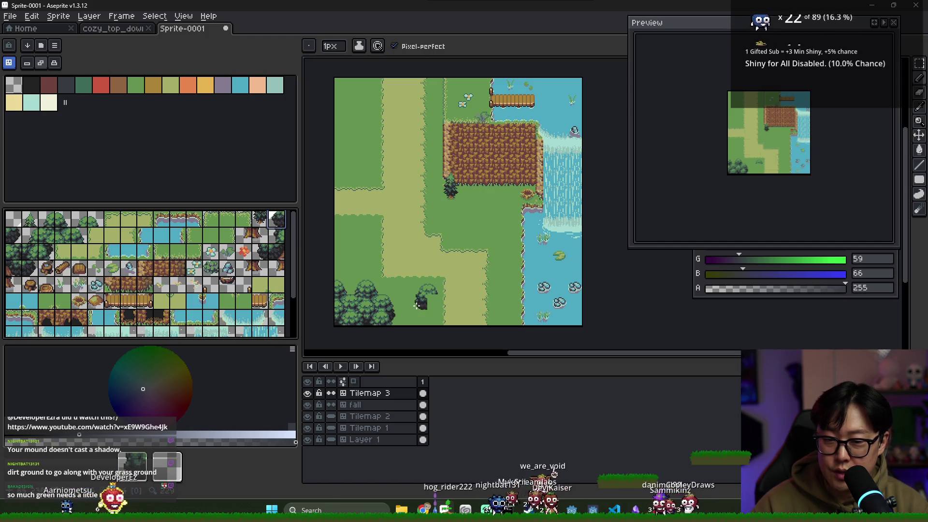
left_click(24, 237)
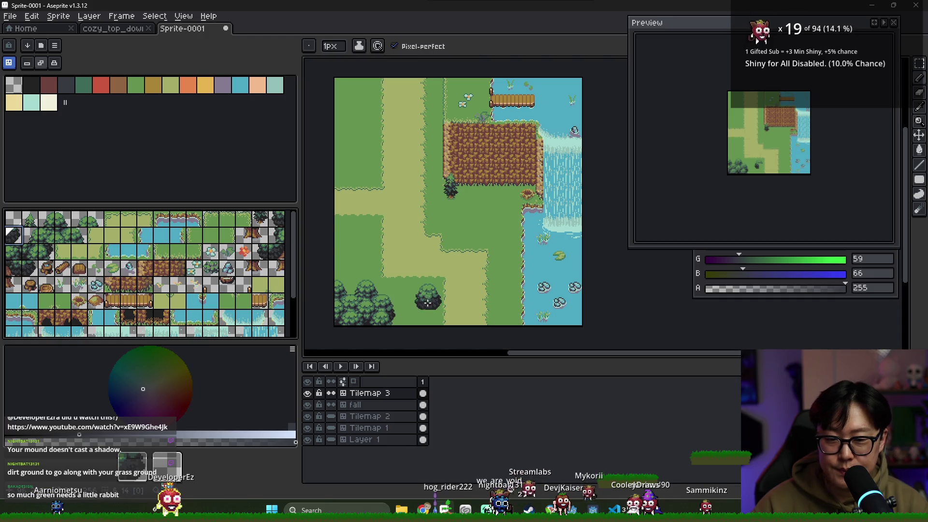
left_click(241, 237)
left_click(424, 316)
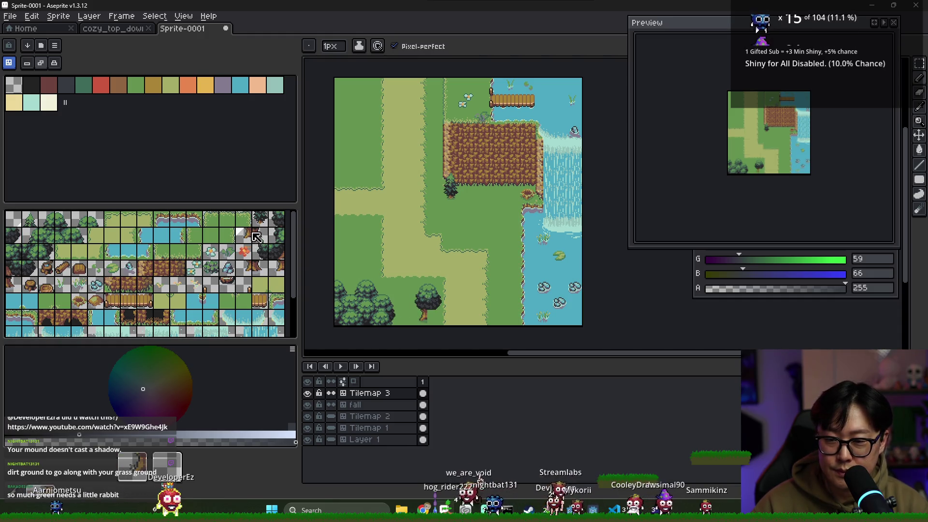
left_click(256, 237)
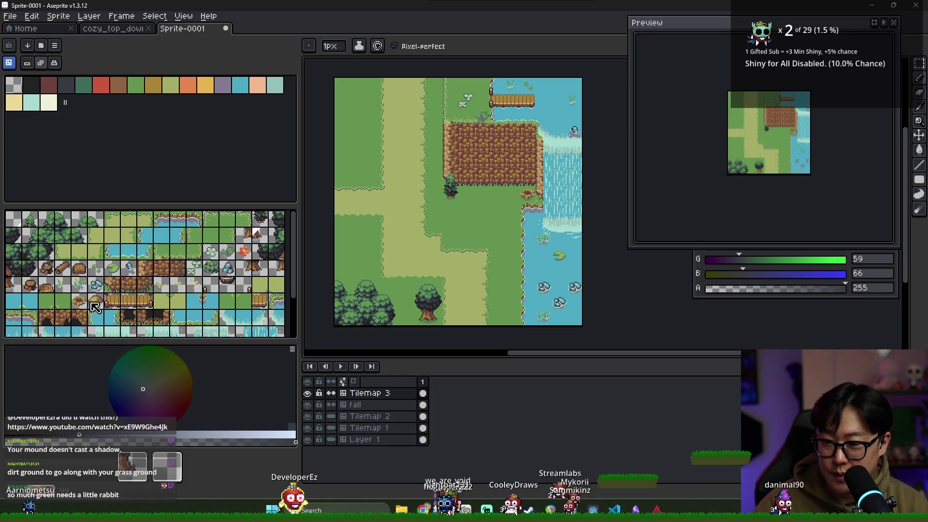
left_click(217, 268)
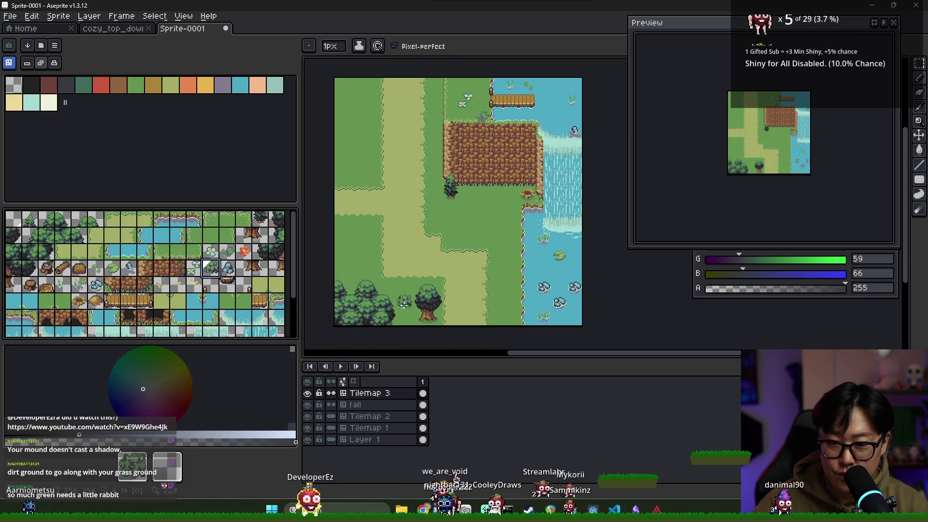
- On Tilemap 2, place bushes on the left grass, undoing misplaced ones
left_click(424, 418)
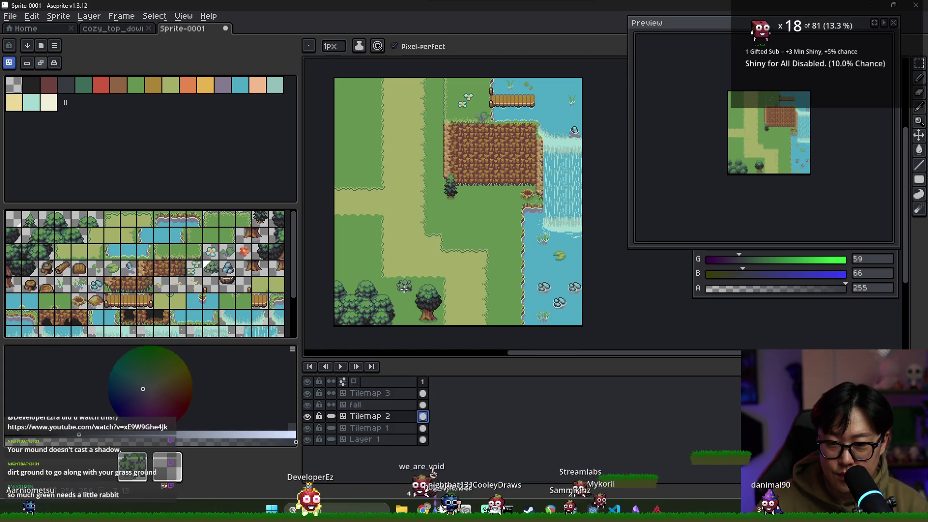
left_click(404, 300)
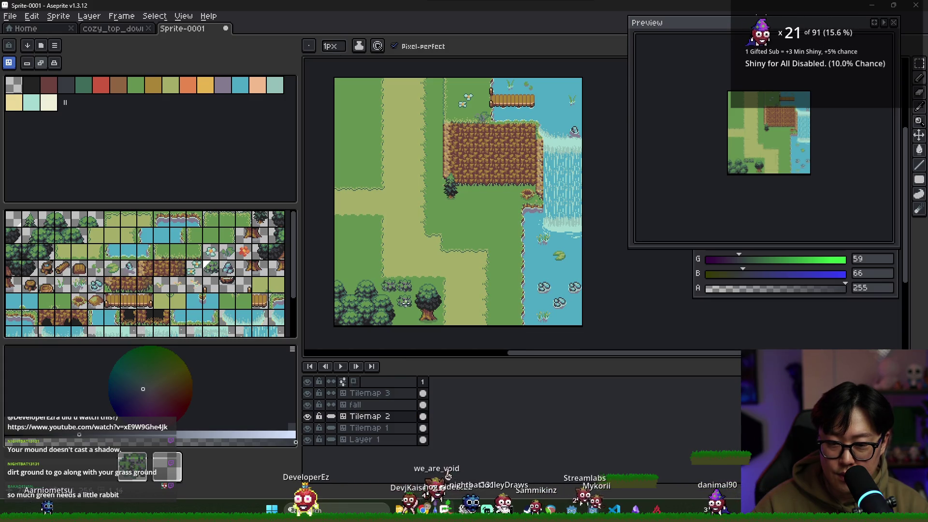
left_click_drag(372, 253, 352, 253)
key("ctrl+z")
left_click(358, 239)
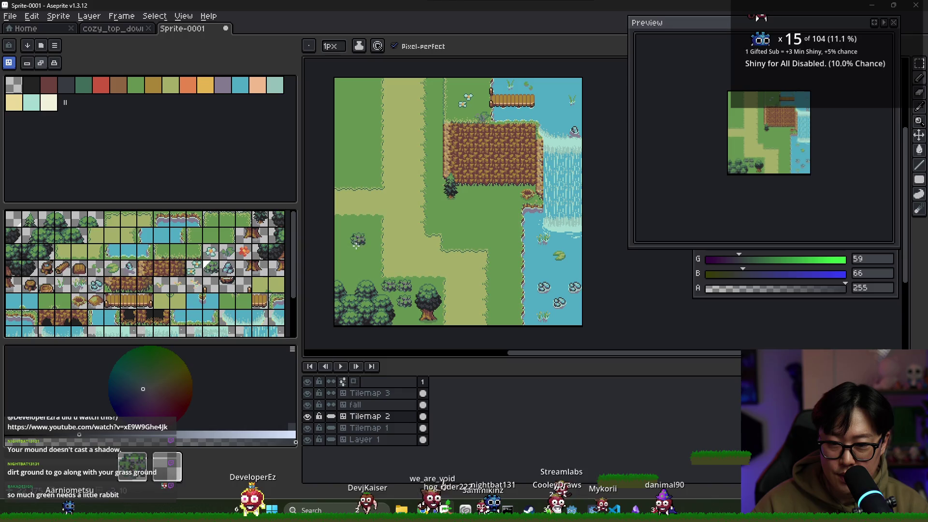
left_click(477, 211)
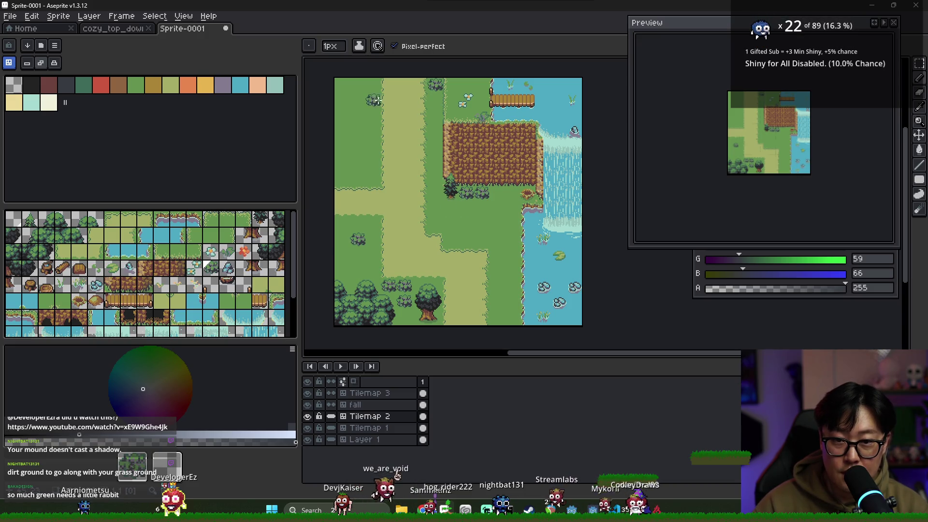
- Add bushes on the top-left grass, along the riverbank and below the cliff
left_click(373, 115)
left_click(358, 130)
left_click(497, 270)
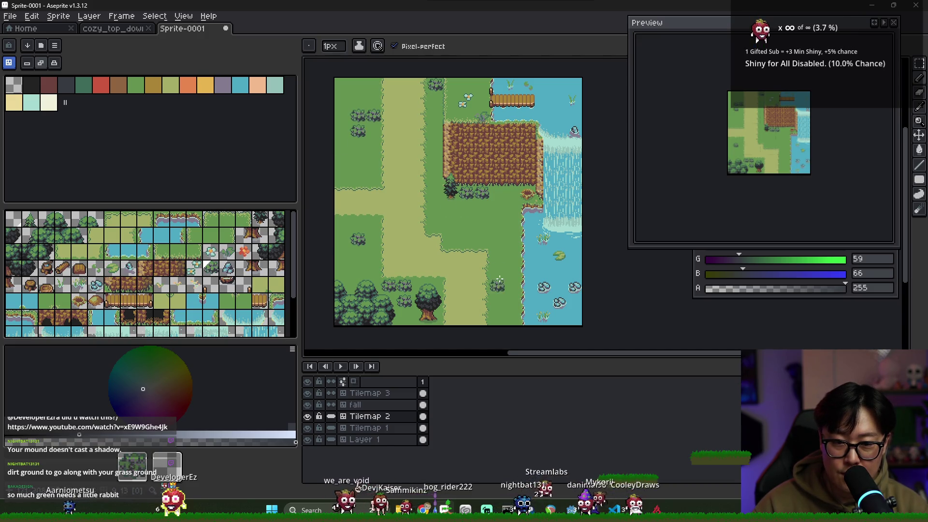
left_click(496, 285)
left_click(512, 316)
left_click(512, 238)
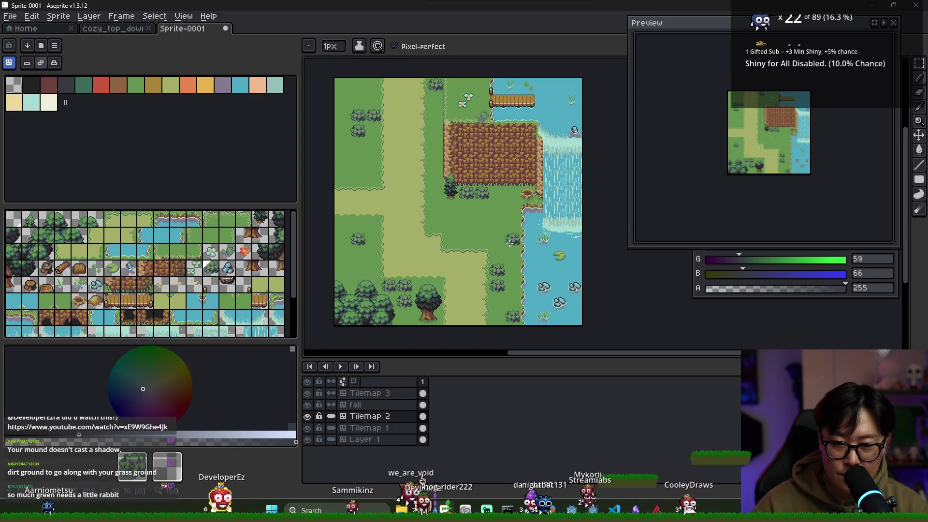
left_click(512, 223)
key("ctrl+z")
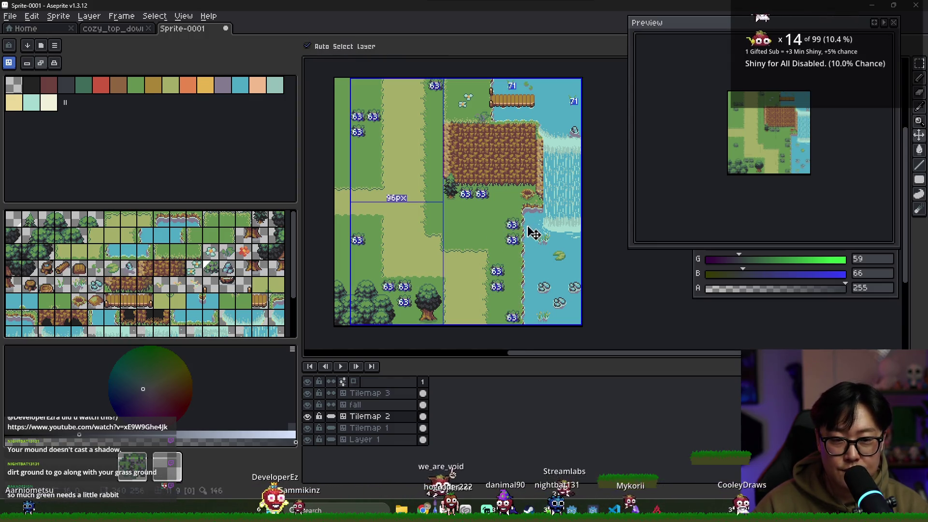
left_click(493, 224)
left_click(481, 223)
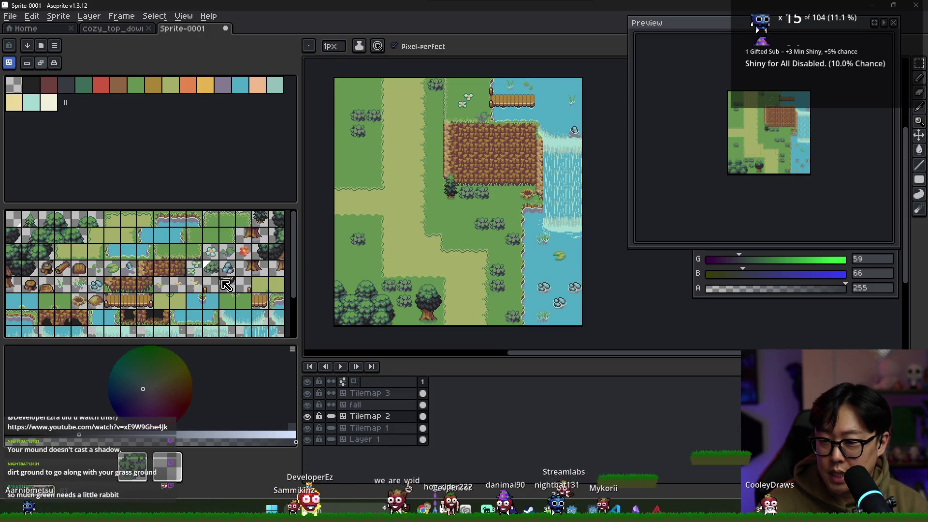
- Scatter grass sprout tiles across the meadow, including near the top
left_click(193, 284)
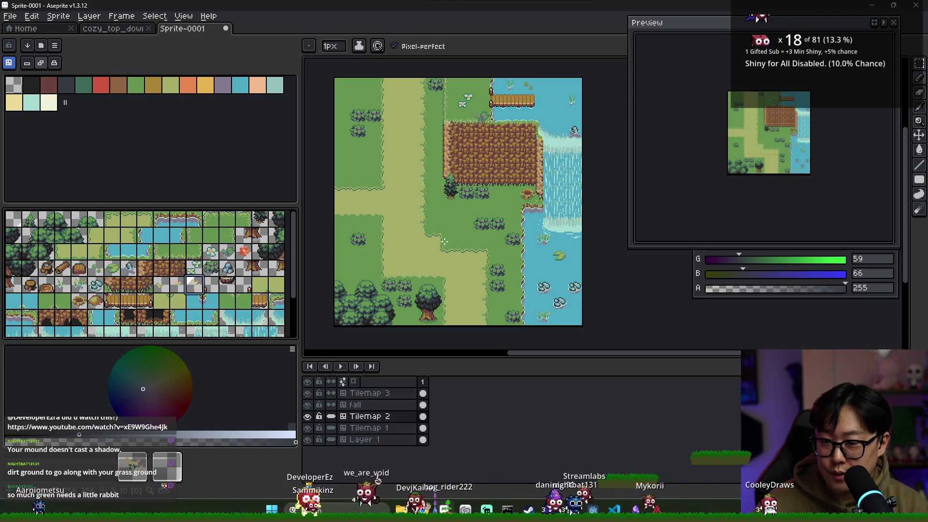
left_click(373, 255)
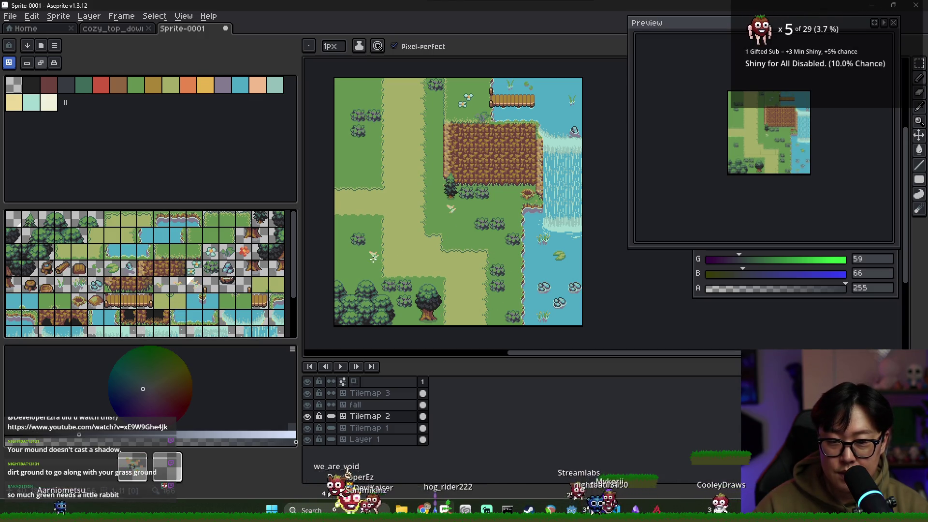
left_click(374, 130)
left_click(435, 115)
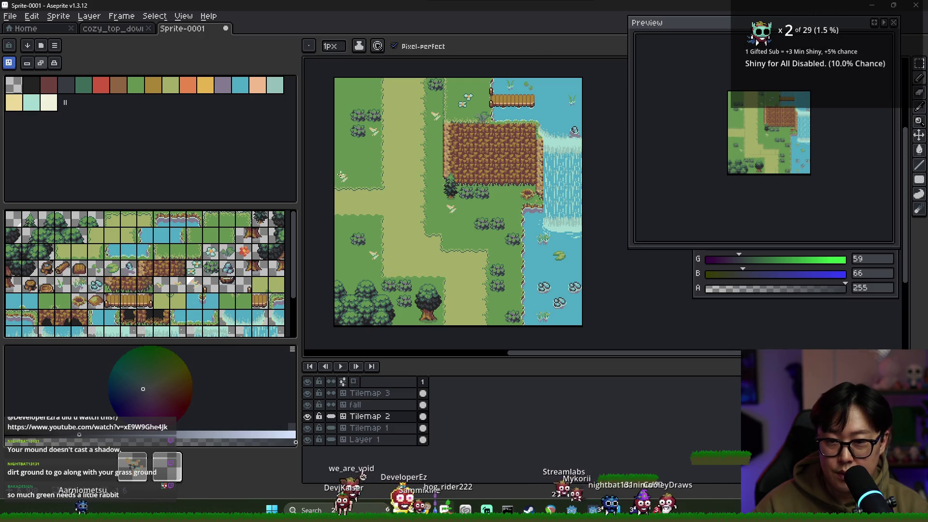
left_click(162, 286)
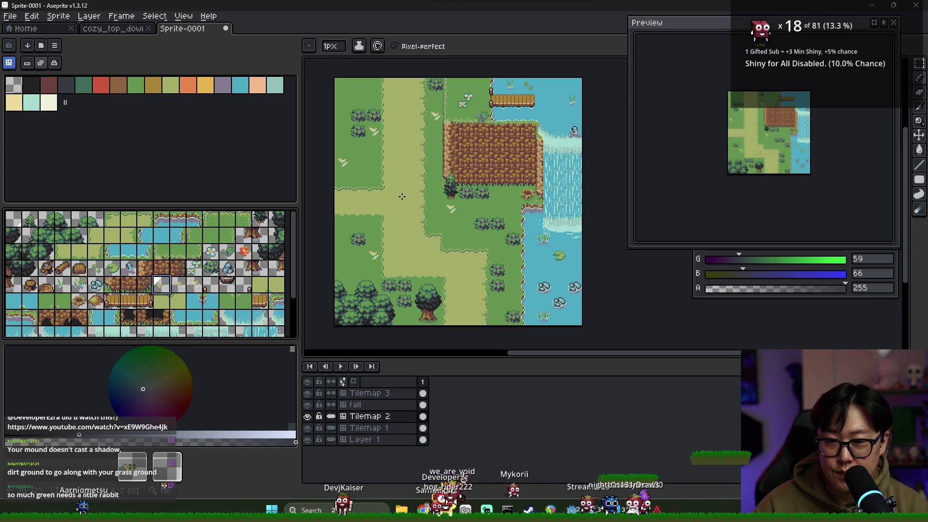
- Place a red flower tile on the grass beside the cliff's left side
scroll(402, 197, "up", 2)
scroll(402, 196, "down", 3)
key("v")
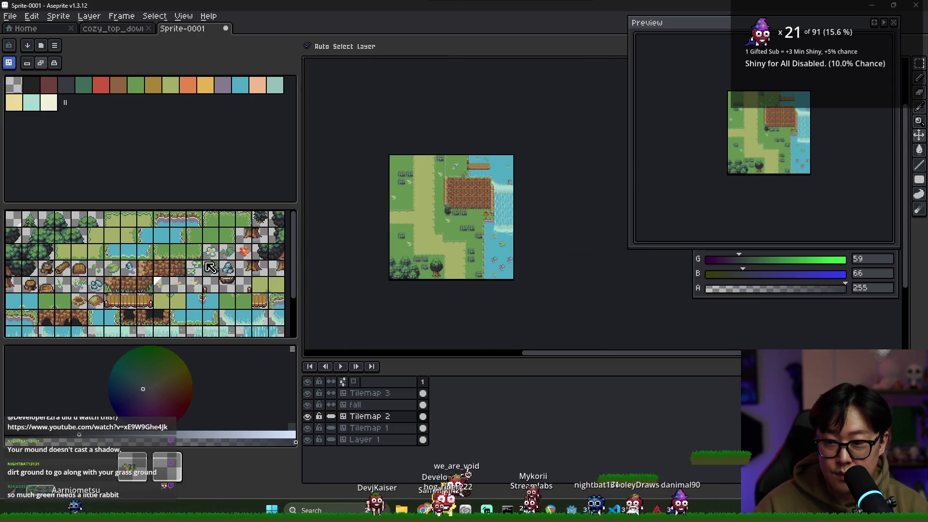
key("b")
scroll(484, 241, "up", 2)
scroll(545, 168, "down", 2)
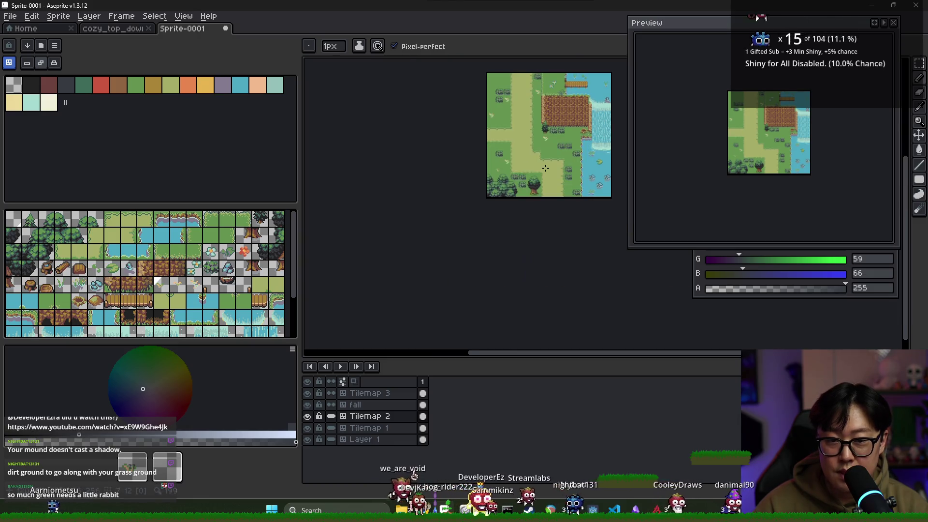
scroll(545, 168, "up", 2)
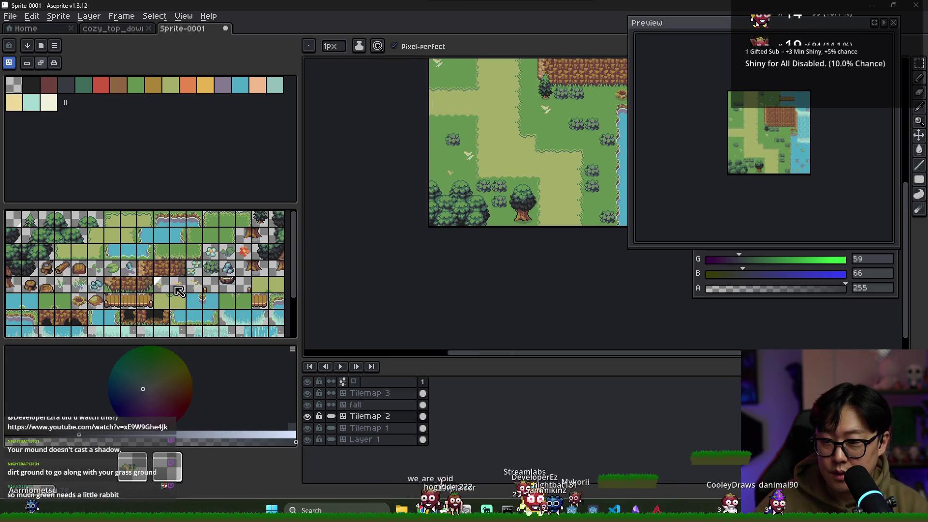
scroll(462, 166, "up", 1)
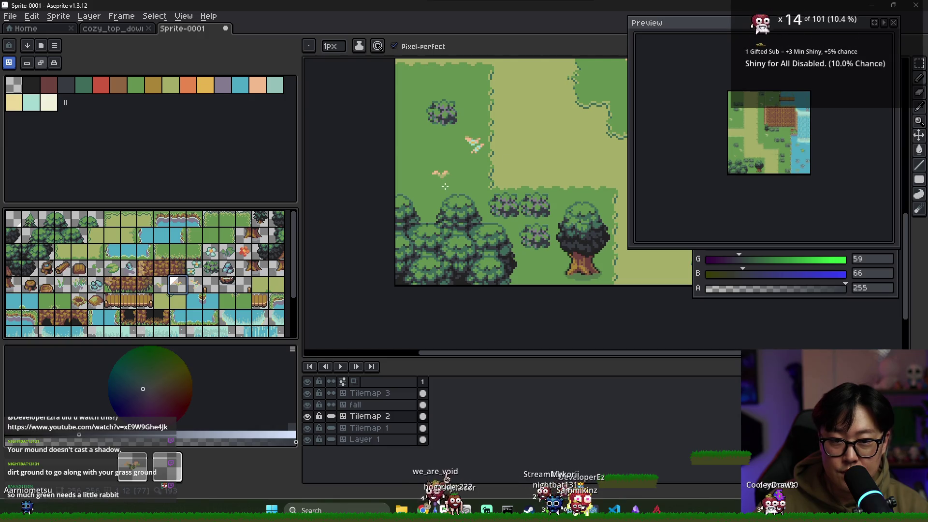
scroll(418, 204, "down", 1)
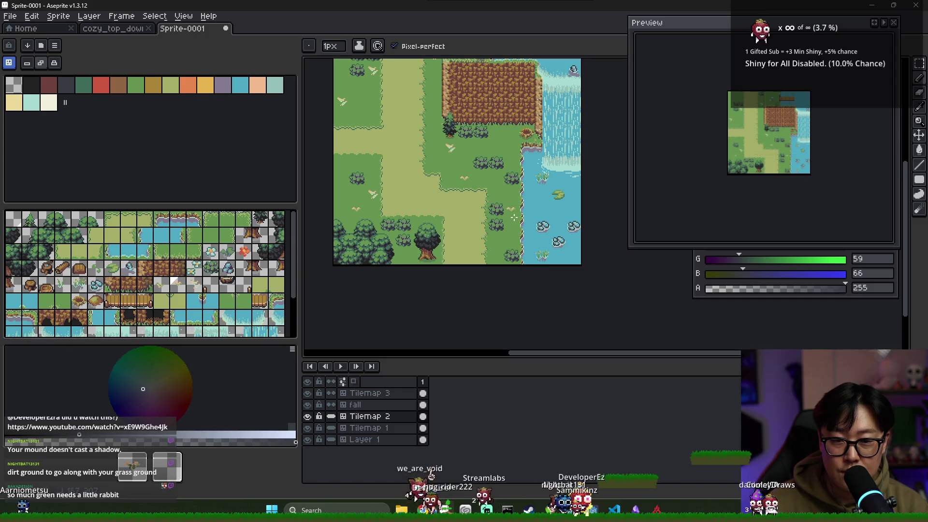
left_click(243, 251)
left_click(501, 168)
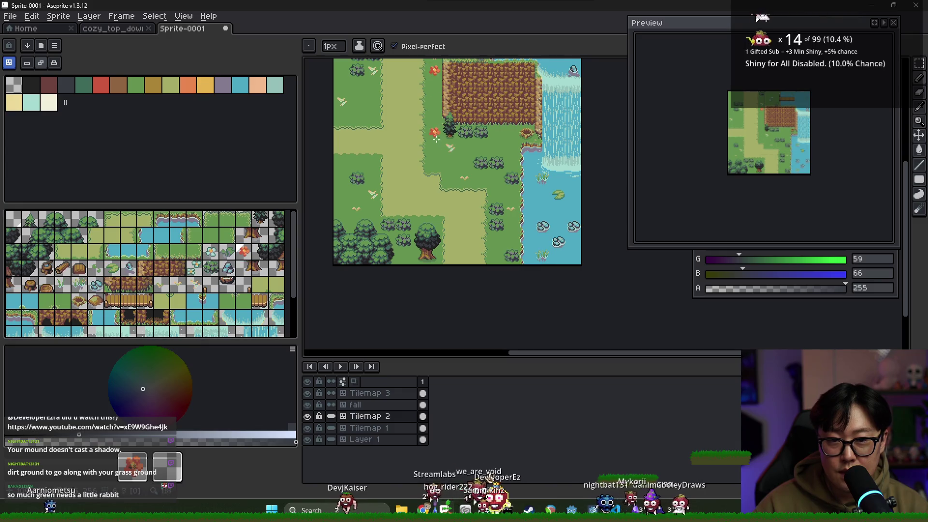
- Choose another tile and make Tilemap 3 the active layer
scroll(435, 116, "up", 2)
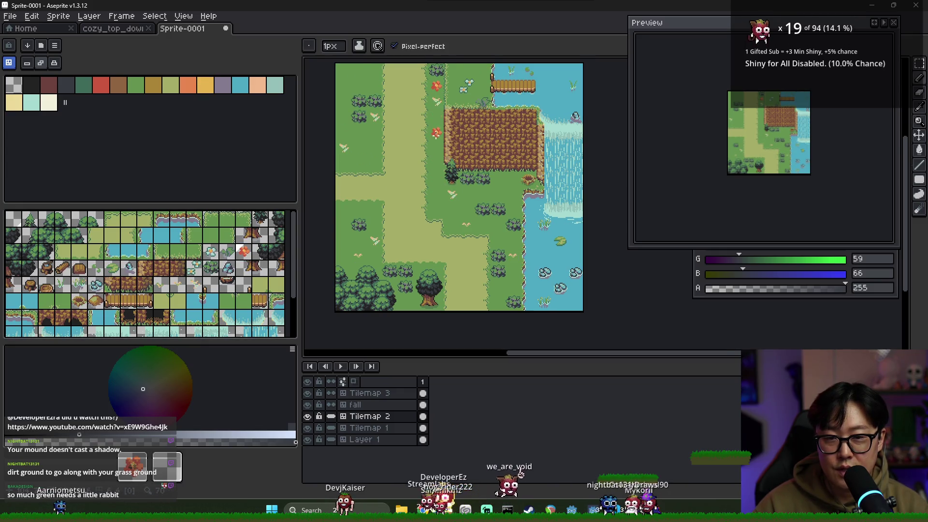
scroll(430, 101, "down", 1)
scroll(433, 92, "down", 1)
scroll(436, 142, "up", 1)
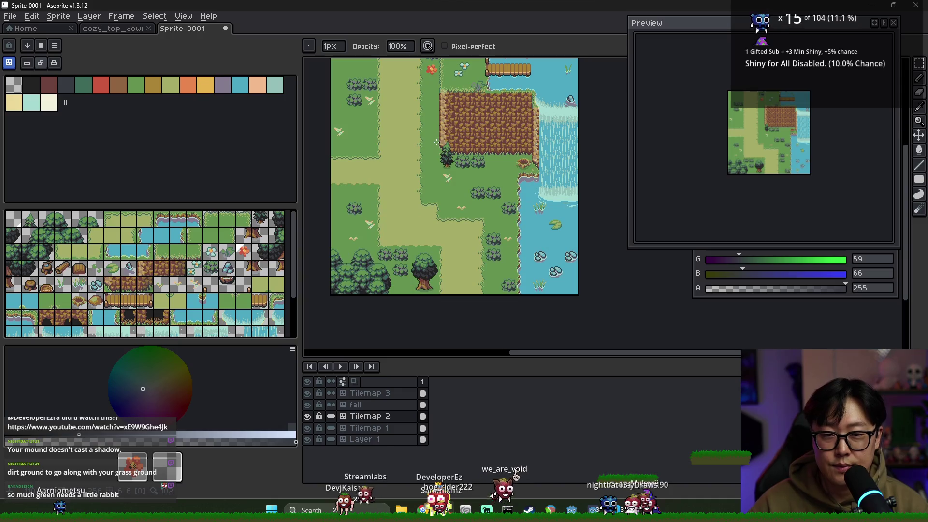
left_click(230, 269)
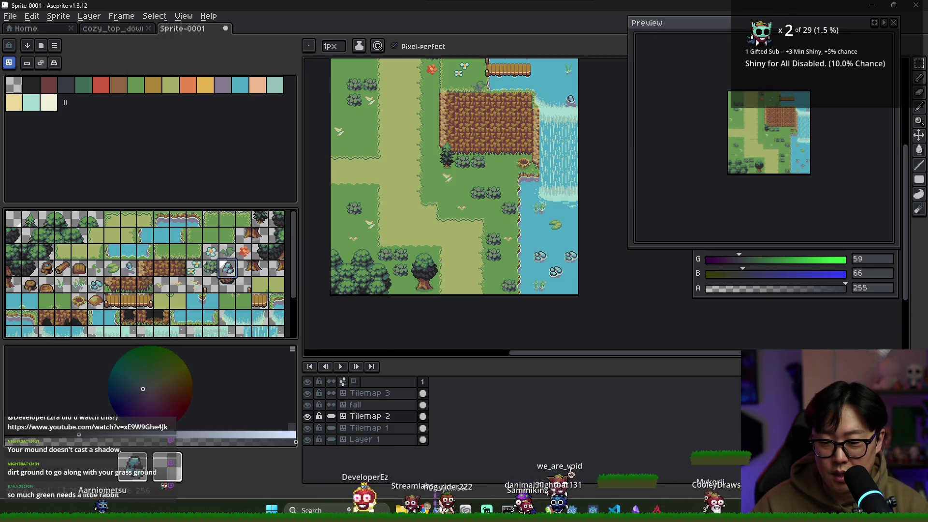
left_click(422, 393)
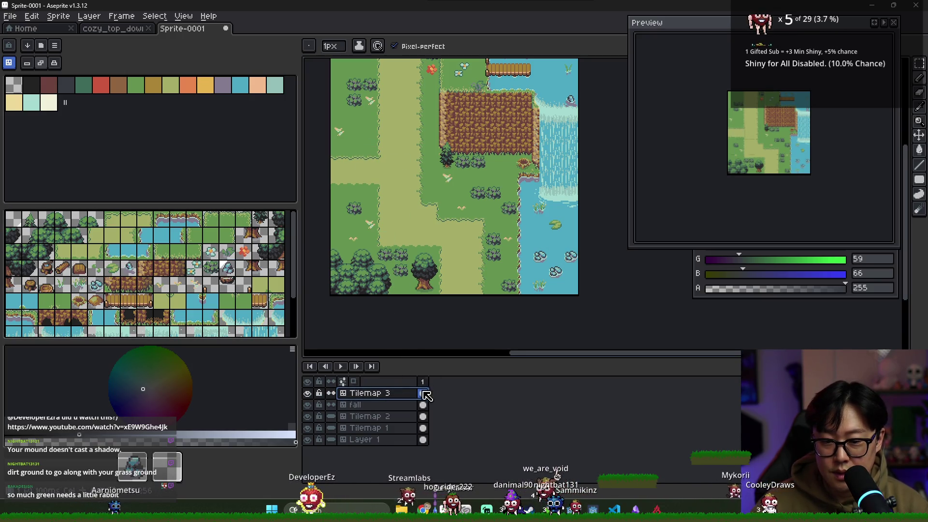
- Create a new Tilemap 4 layer using the existing Tileset #0 (16x16)
right_click(401, 395)
mouse_move(418, 422)
left_click(517, 437)
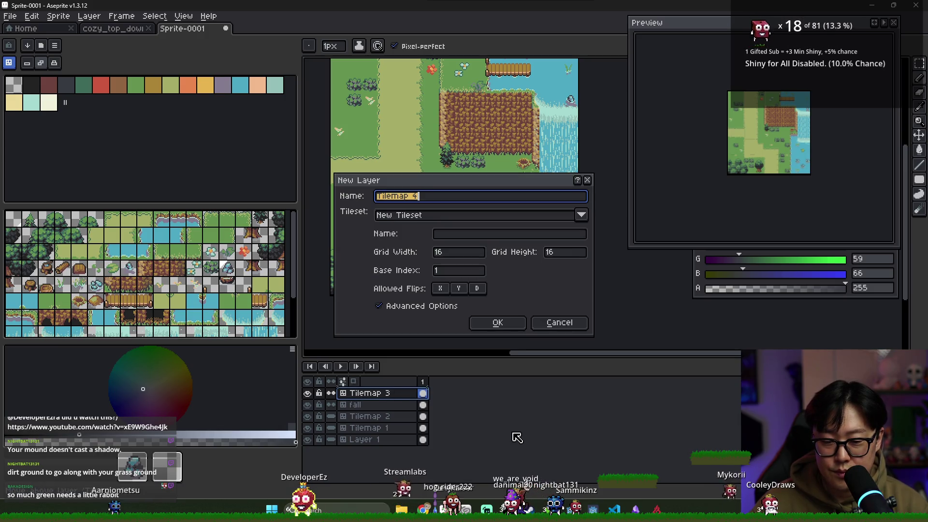
left_click(579, 219)
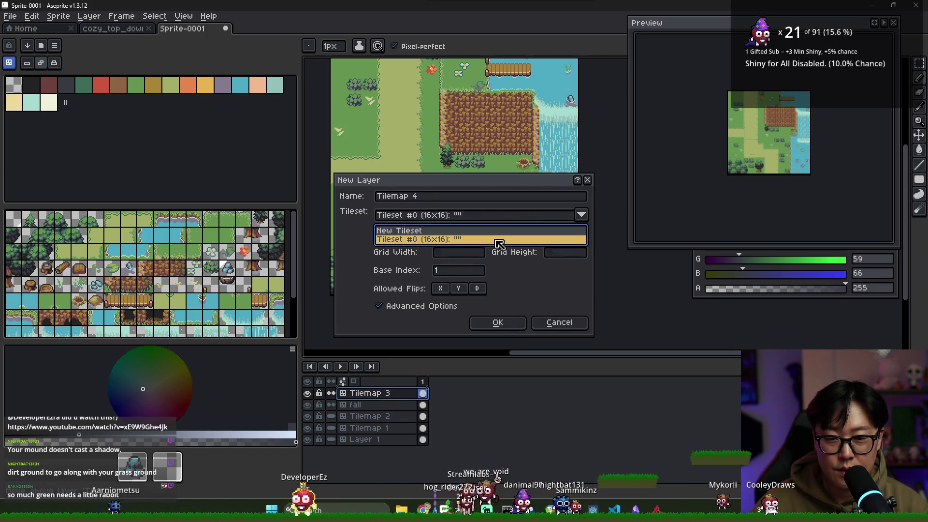
left_click(500, 240)
left_click(497, 322)
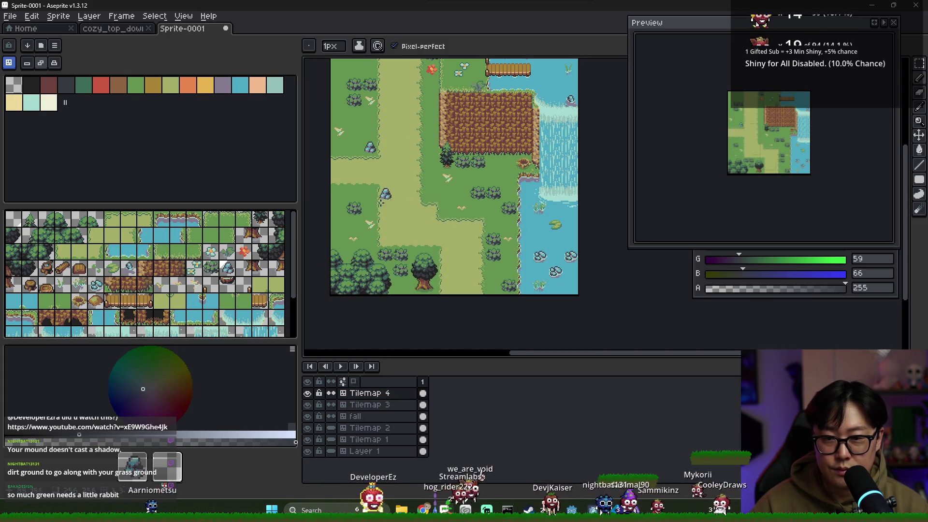
- Select the sparkle tile and switch the active layer to Tilemap 2
left_click(194, 268)
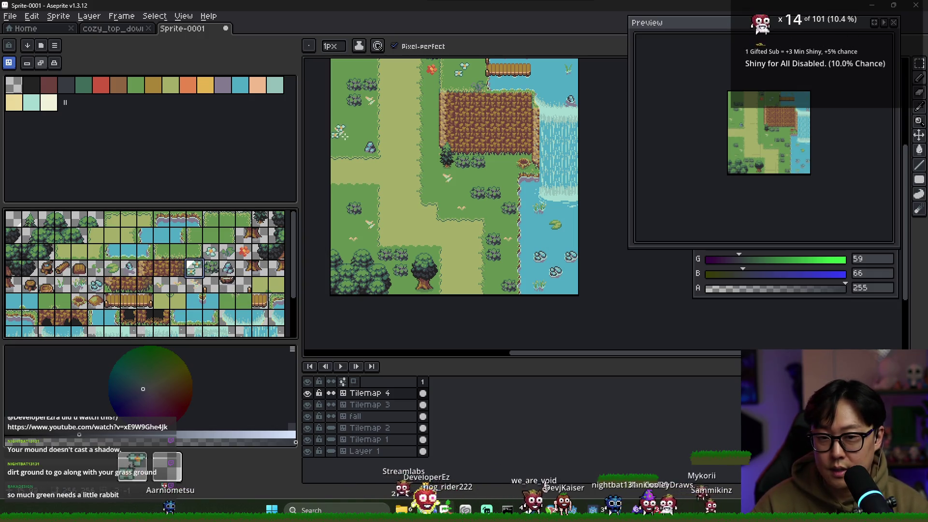
left_click(423, 404)
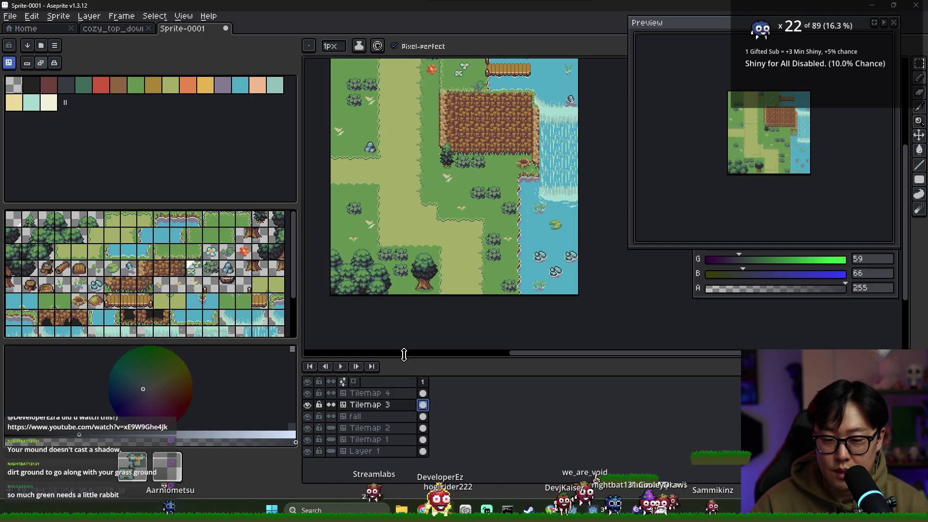
left_click(424, 428)
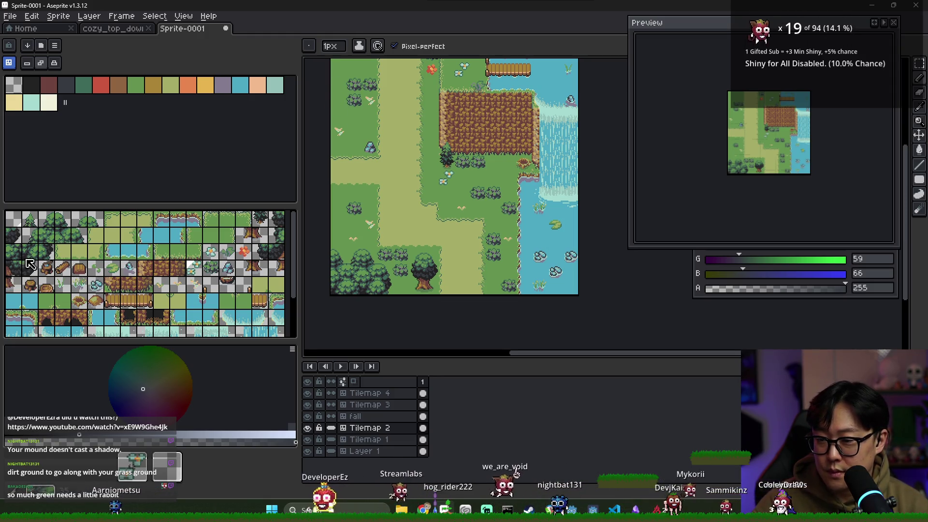
- Place a stump tile near the top-left corner of the forest map
left_click(248, 266)
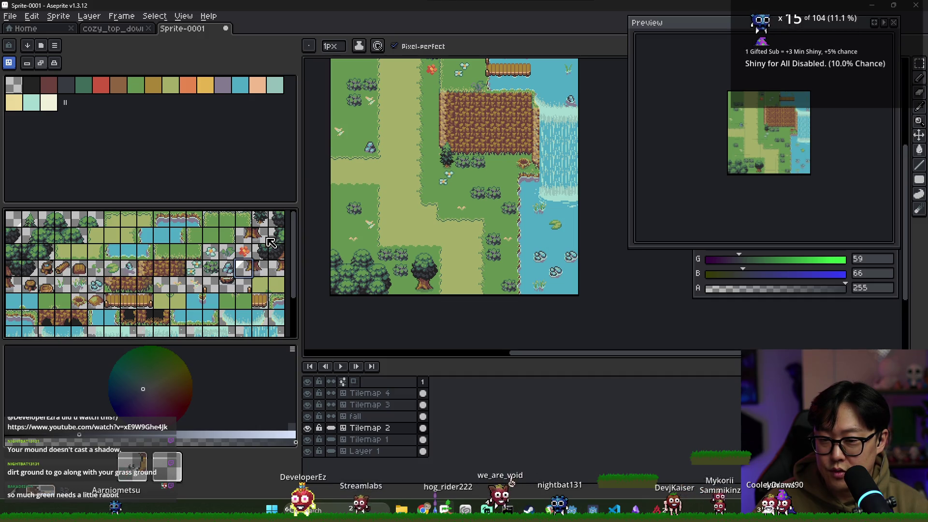
left_click(13, 284)
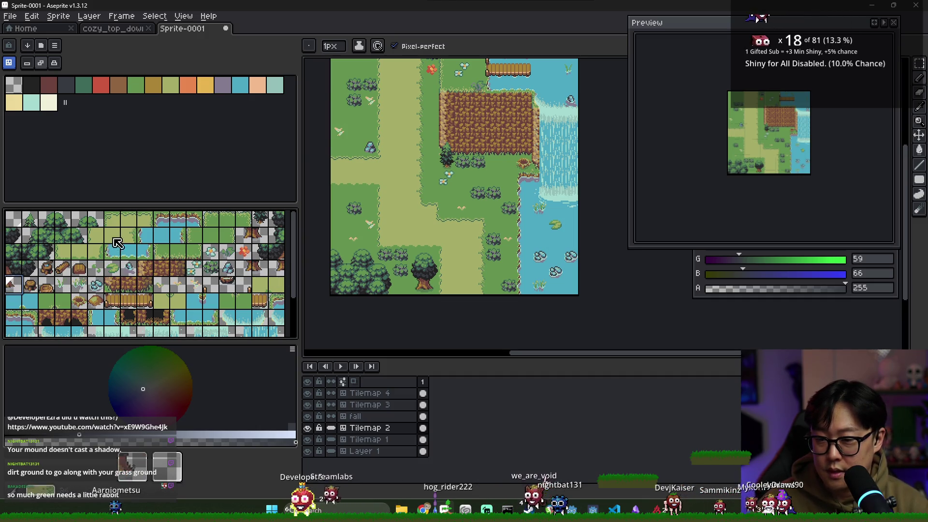
left_click(366, 68)
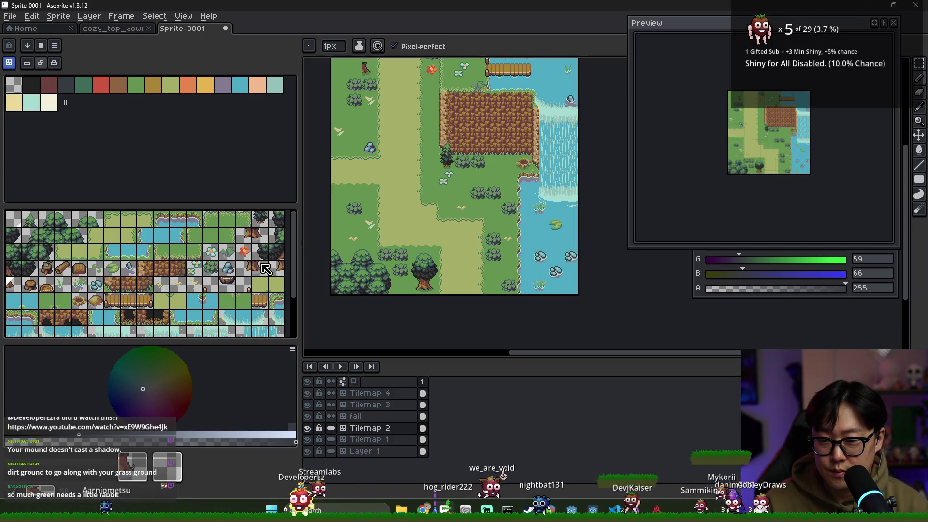
scroll(384, 102, "up", 2)
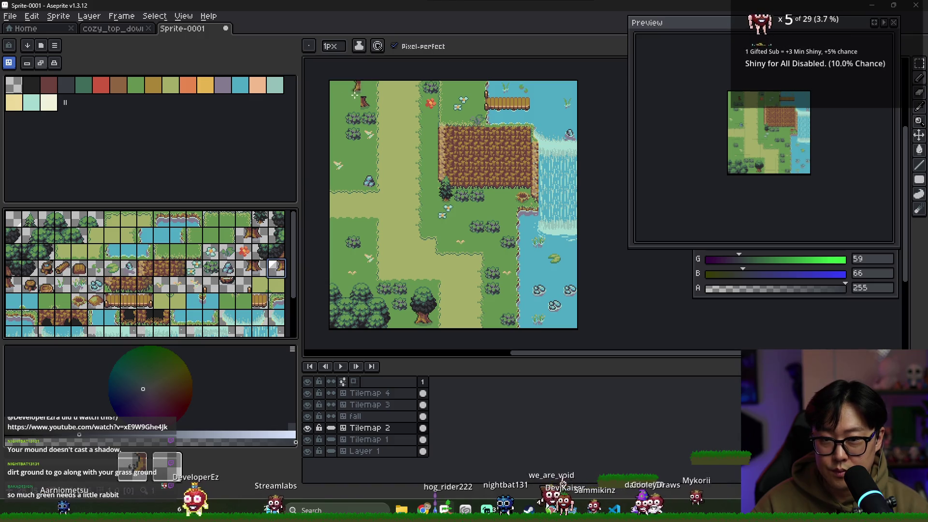
- Add tree tiles to the top-left corner, undoing one misplaced tile
left_click(265, 269)
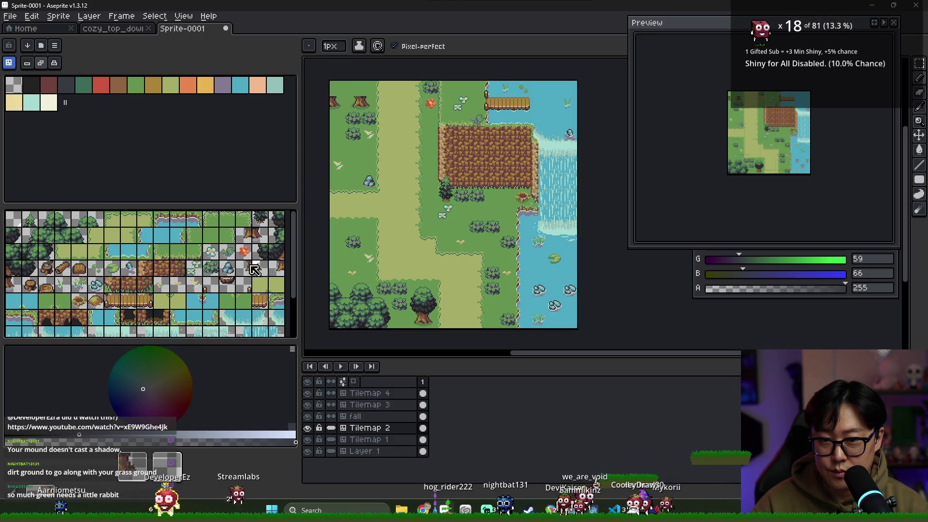
left_click(31, 269)
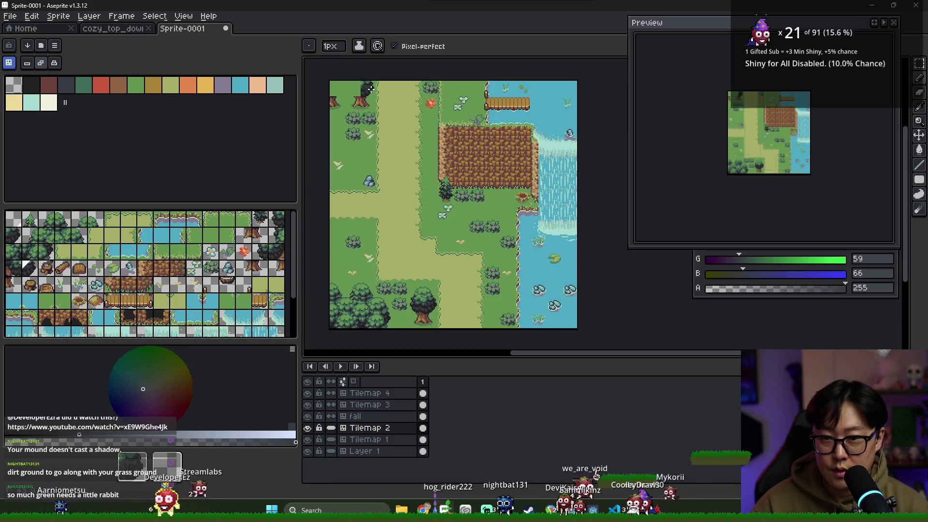
key("ctrl+z")
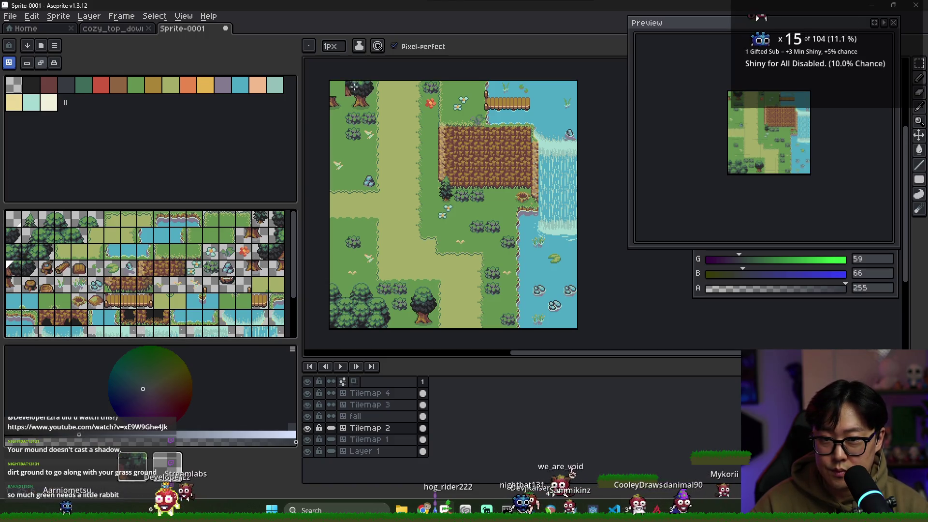
left_click(277, 251)
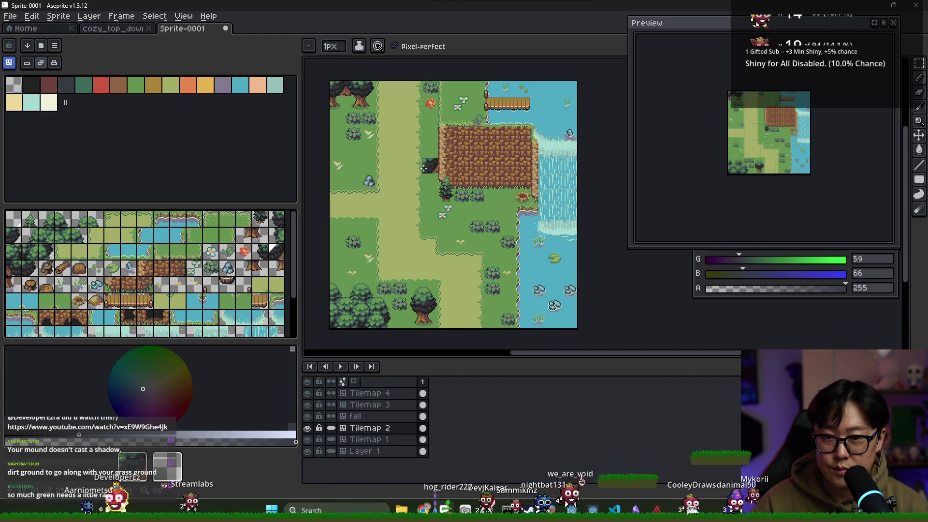
scroll(414, 152, "up", 1)
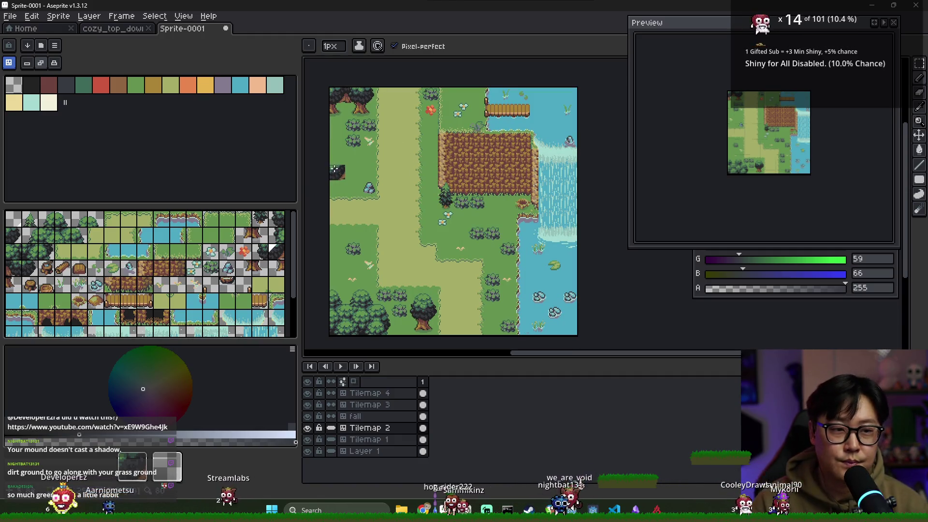
scroll(338, 155, "up", 2)
scroll(339, 136, "down", 2)
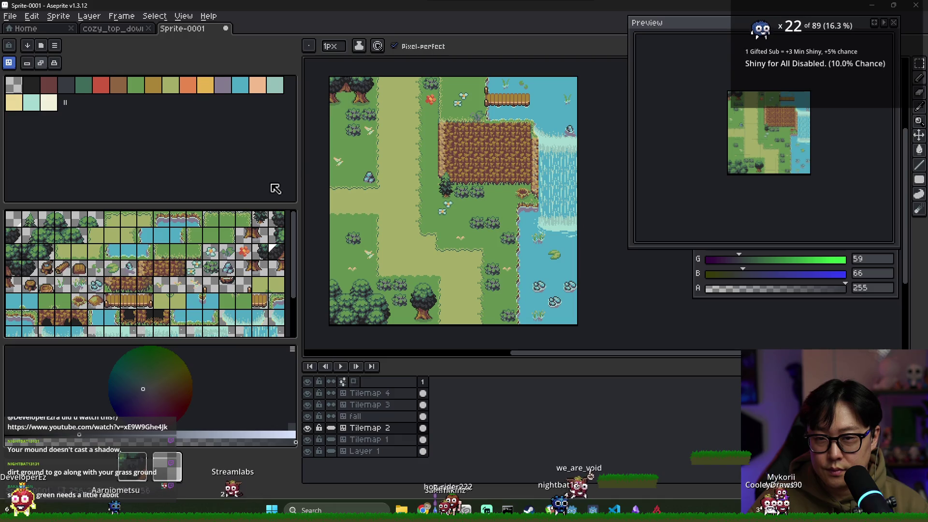
scroll(382, 199, "up", 1)
scroll(374, 218, "down", 1)
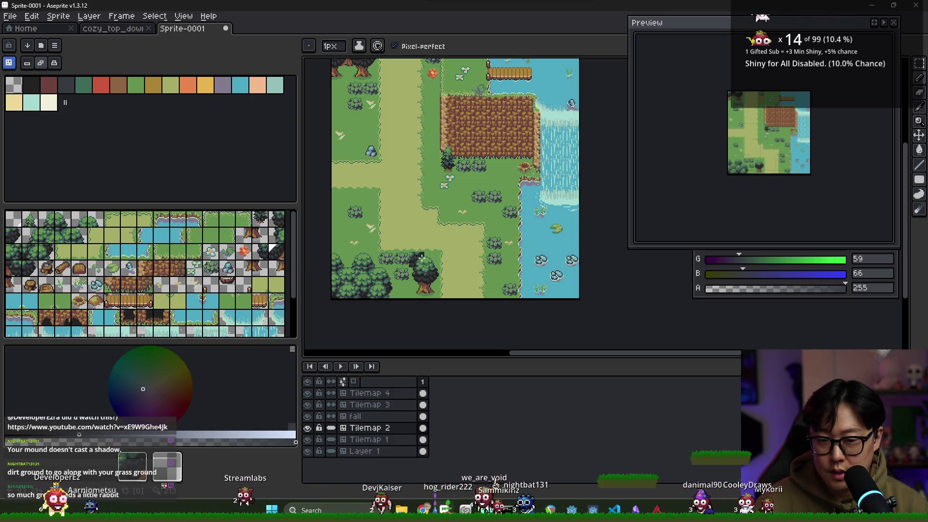
scroll(455, 248, "up", 1)
scroll(456, 247, "down", 1)
scroll(455, 248, "up", 1)
scroll(455, 247, "down", 1)
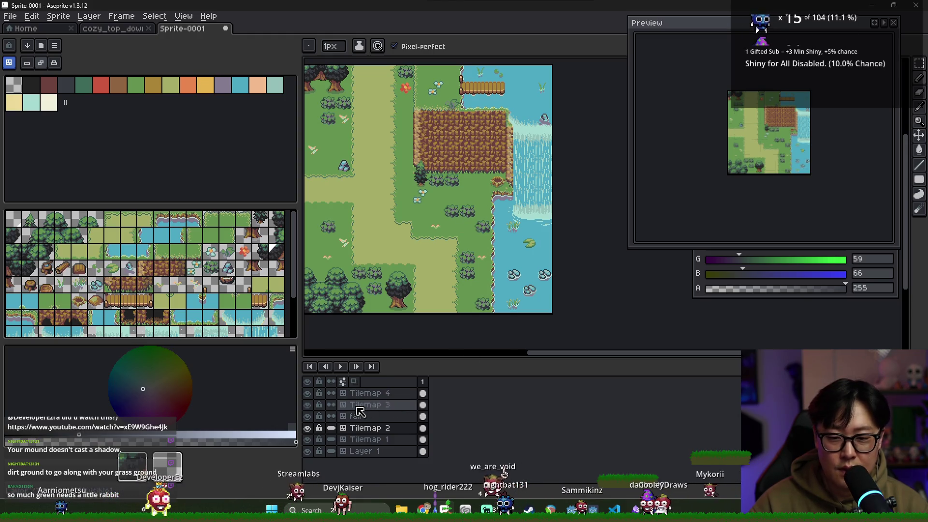
- Make the fall layer's cels independent per frame and add two new frames
left_click(332, 417)
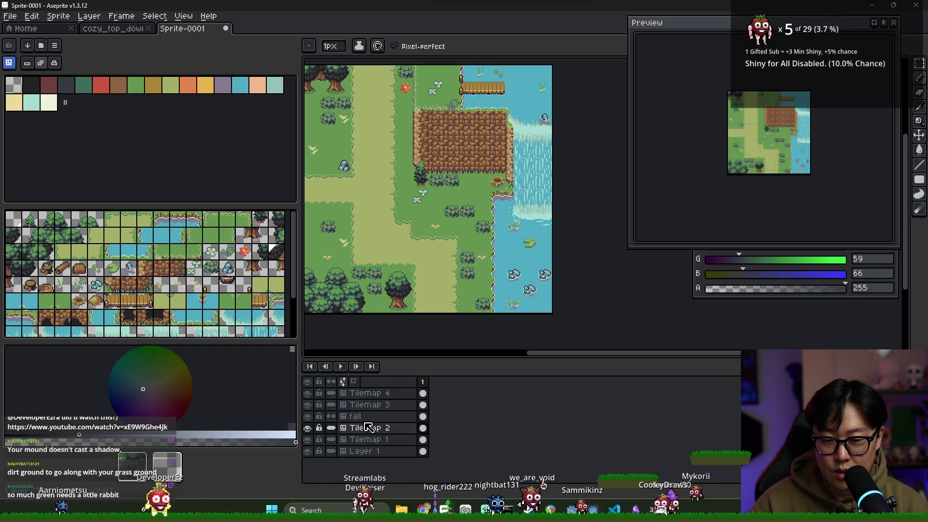
left_click(385, 415)
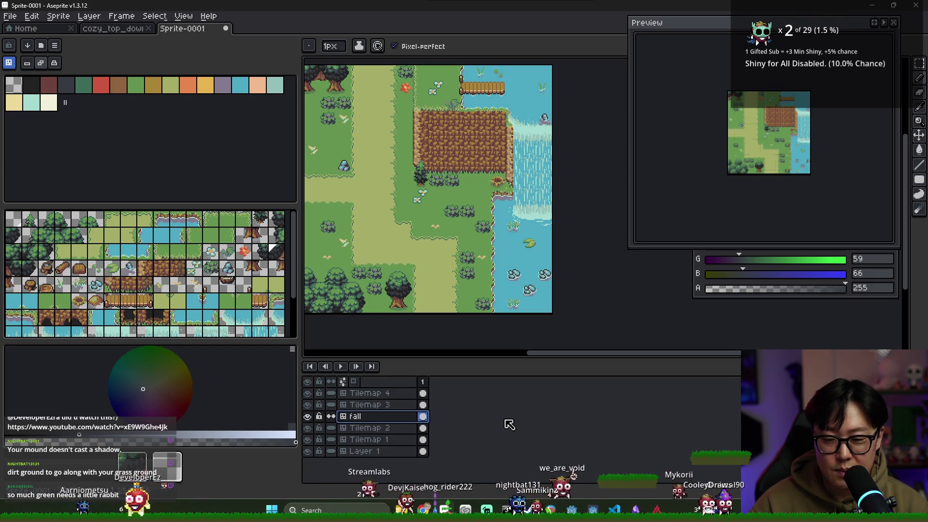
right_click(448, 399)
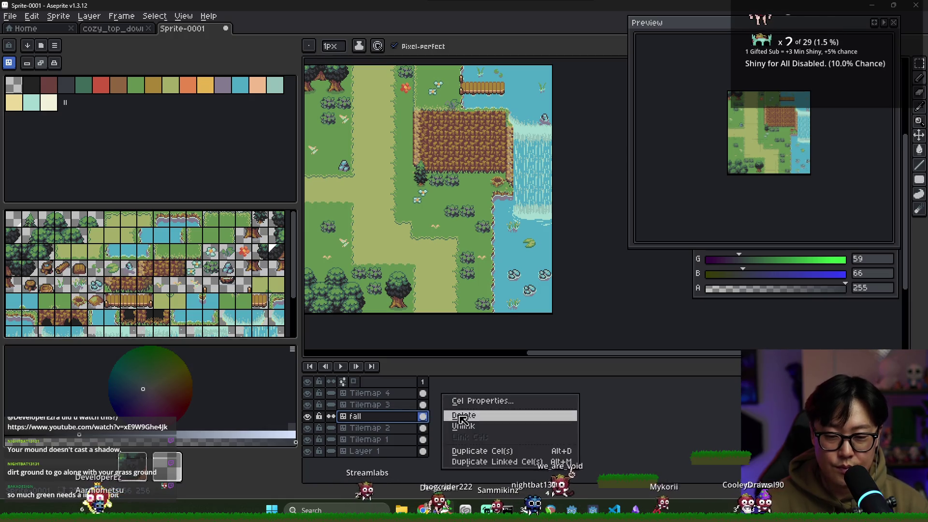
right_click(422, 382)
left_click(457, 402)
right_click(434, 382)
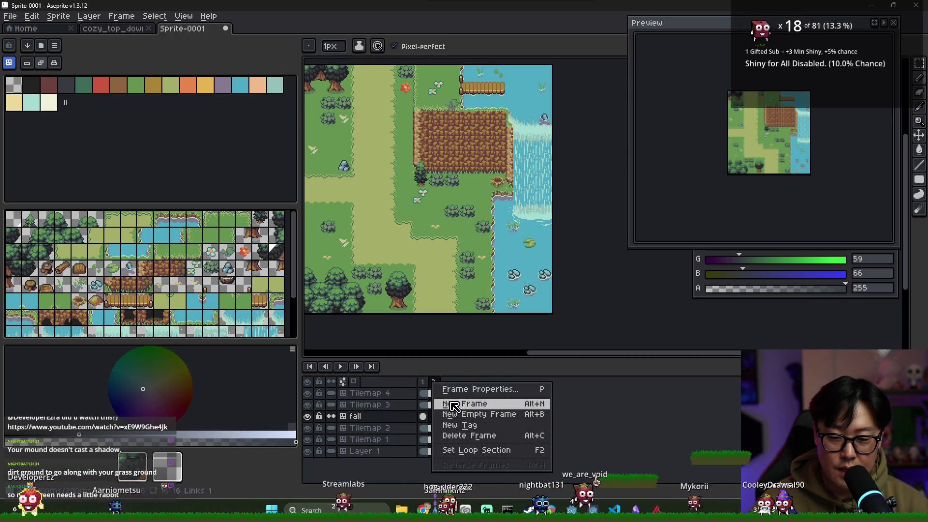
left_click(464, 405)
- Zoom in on the waterfall and select waterfall tiles from the tileset
scroll(575, 255, "up", 2)
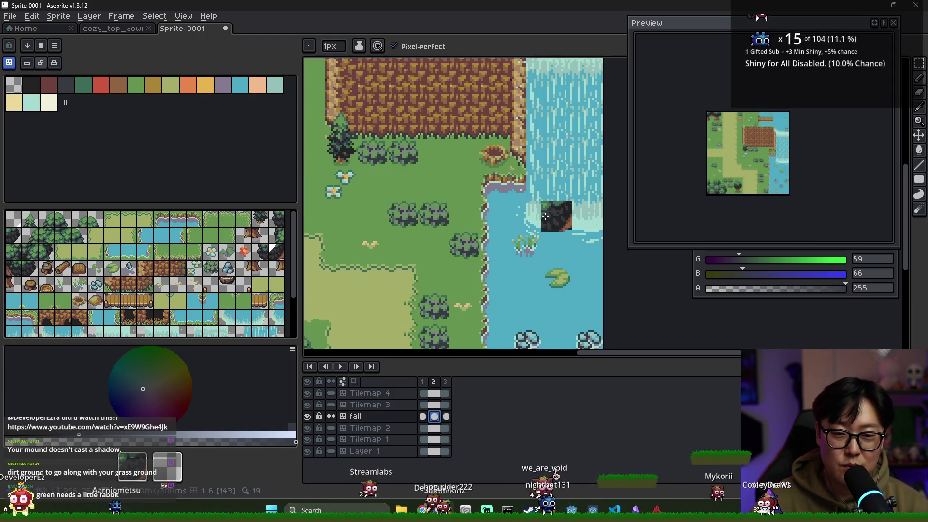
scroll(502, 227, "up", 2)
scroll(292, 282, "down", 3)
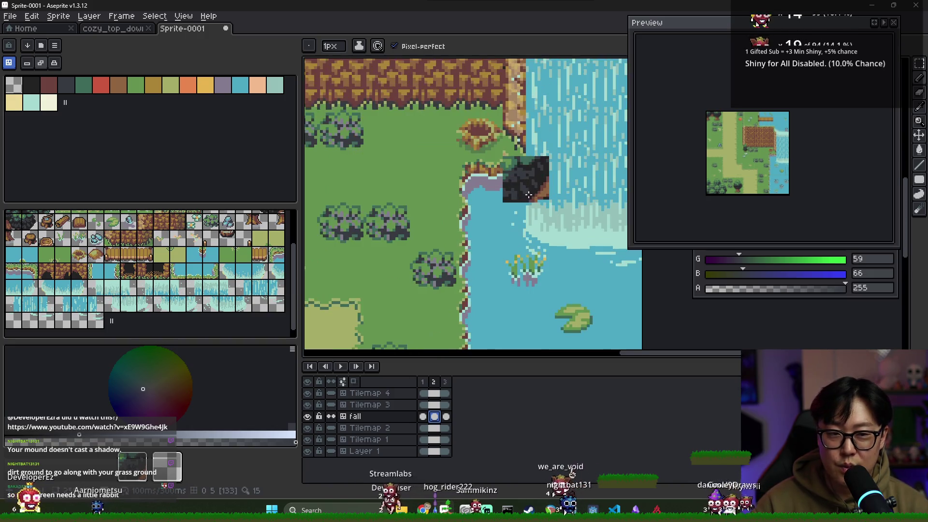
scroll(520, 189, "down", 1)
scroll(519, 190, "down", 1)
scroll(520, 189, "up", 3)
scroll(520, 189, "down", 1)
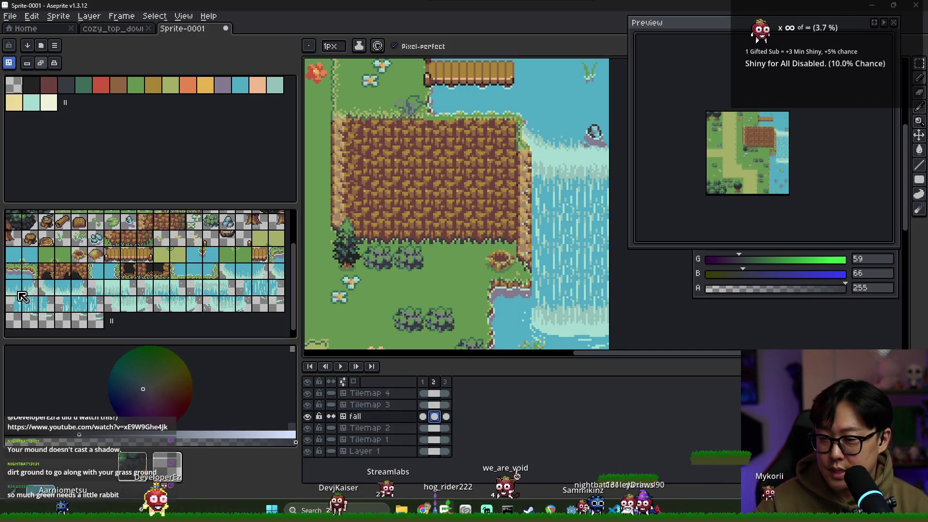
left_click(227, 271)
left_click(279, 274)
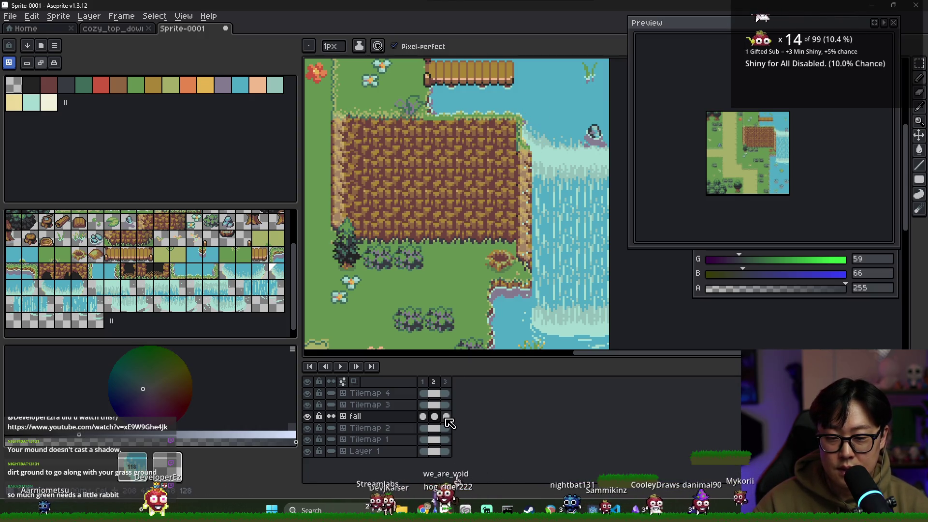
- Paint water tiles on the waterfall, then move to frame 2 of the Fall layer
left_click(16, 289)
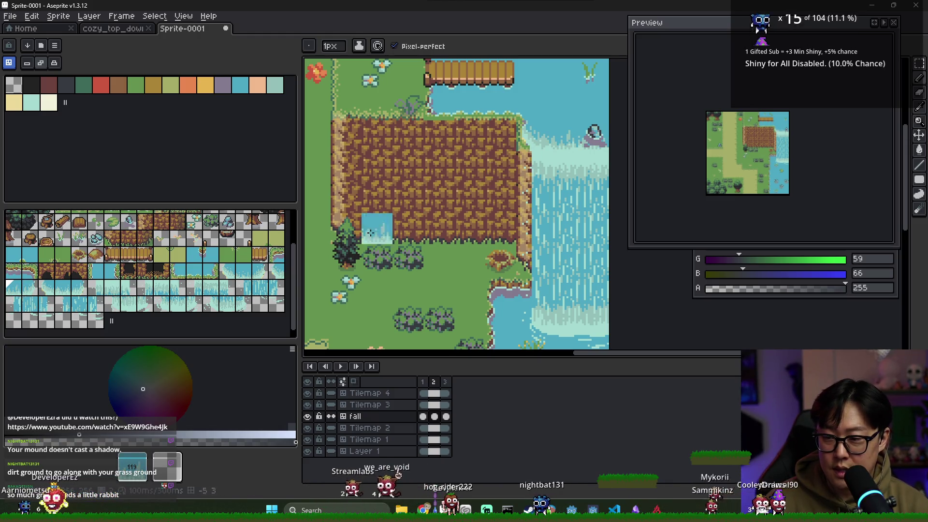
left_click(113, 290)
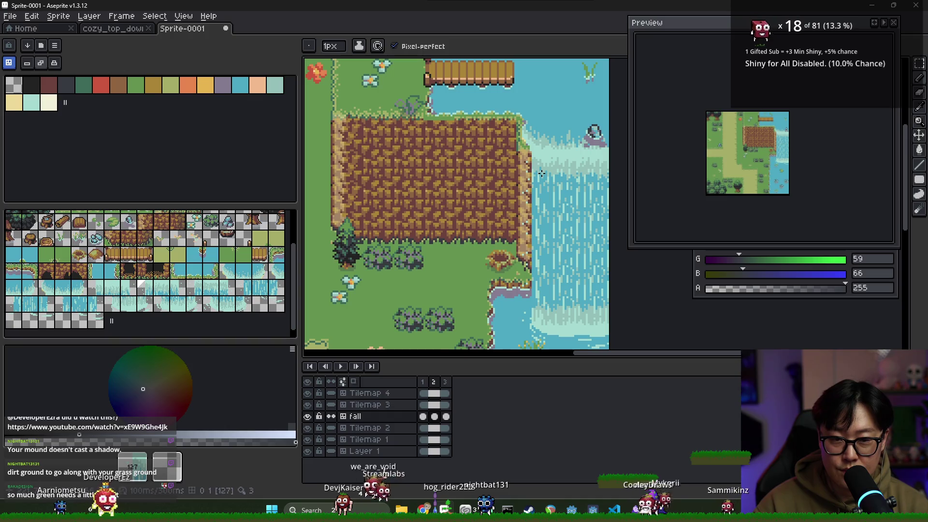
left_click(435, 383)
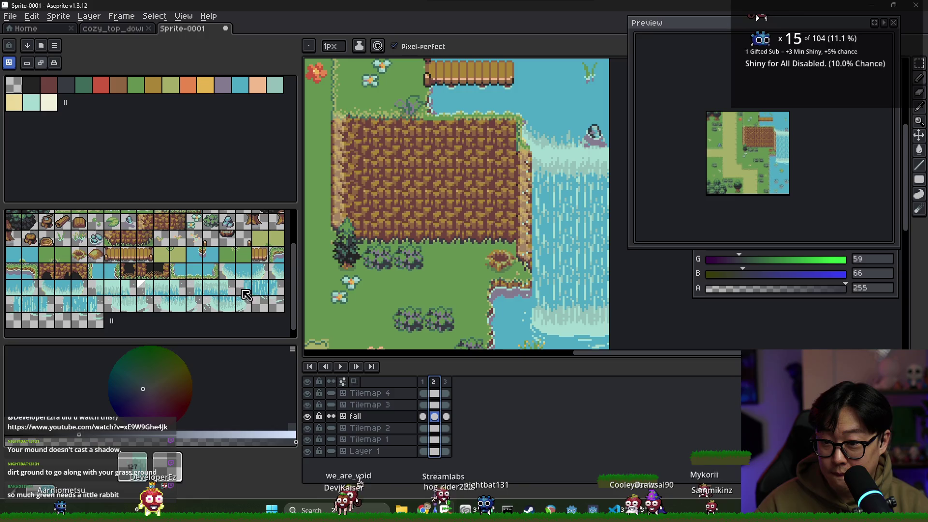
- Paint frame 2's waterfall with tiles from the tileset's sixth row
left_click(28, 308)
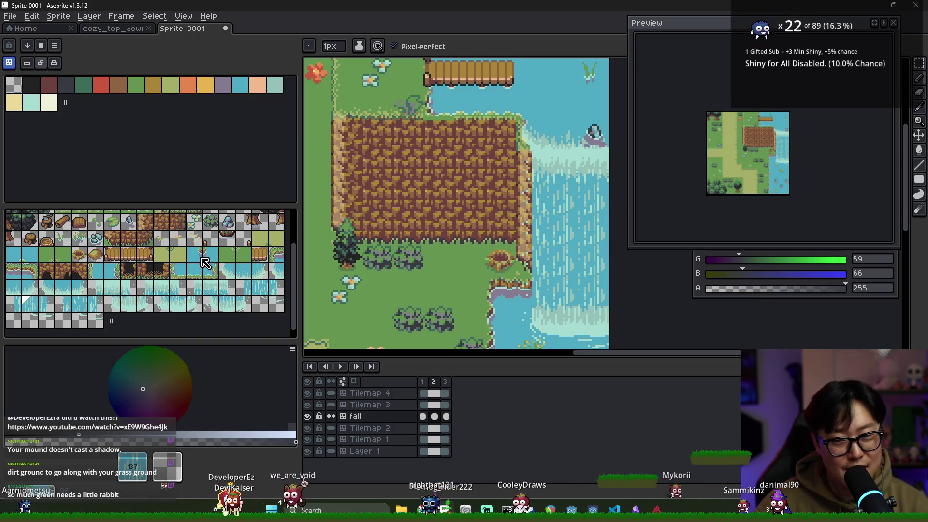
left_click(21, 306)
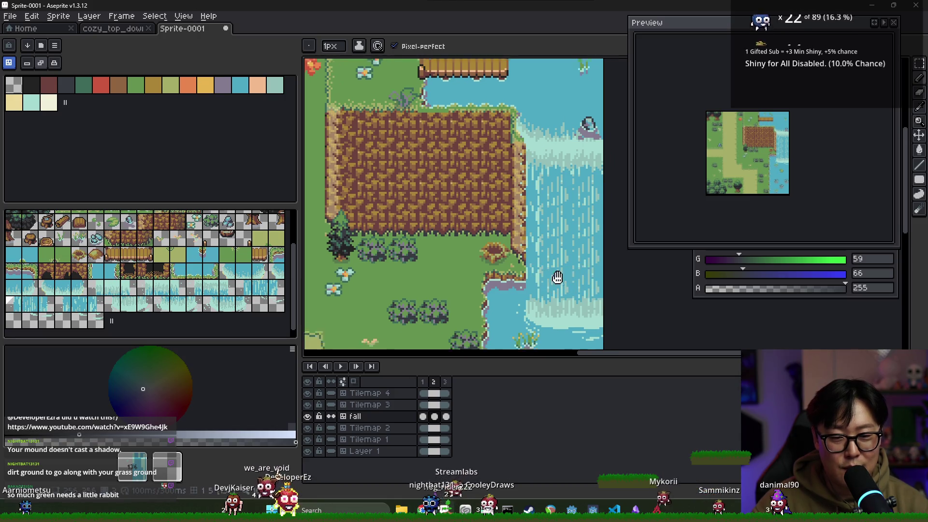
scroll(537, 289, "down", 2)
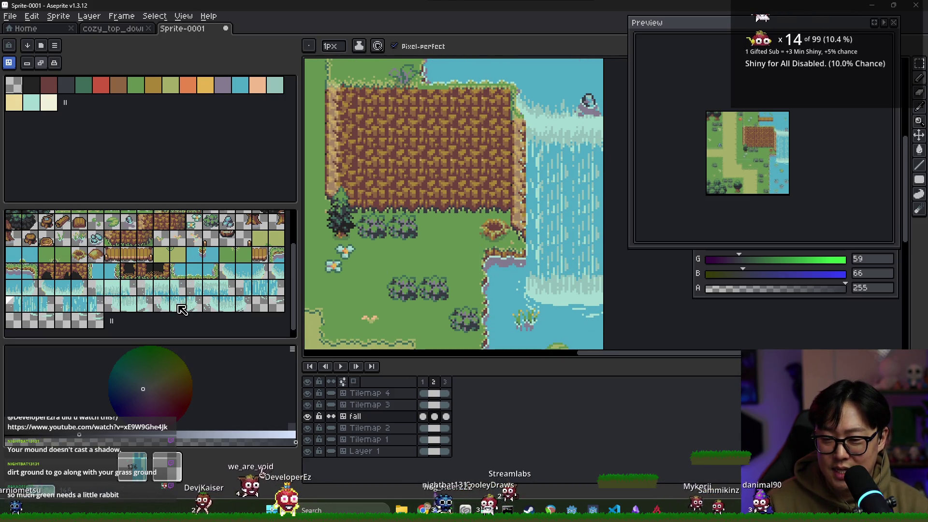
left_click(159, 306)
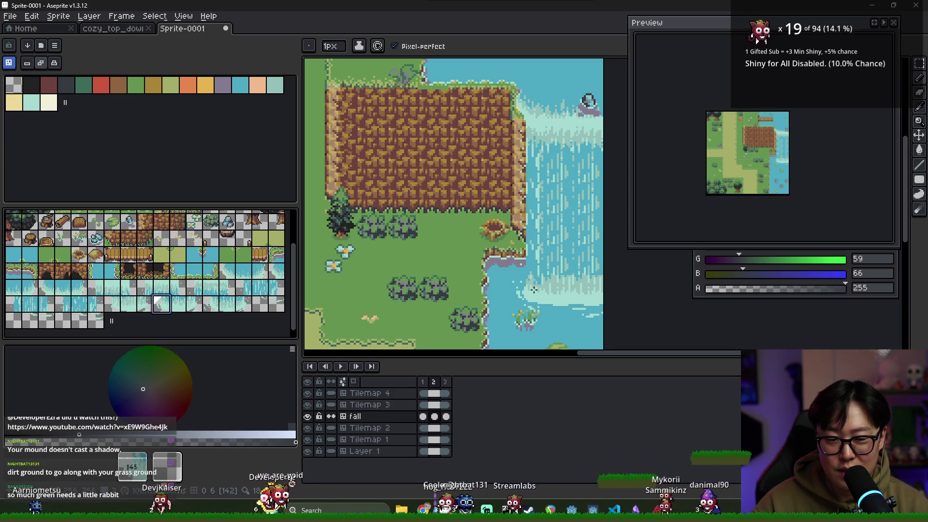
left_click(175, 304)
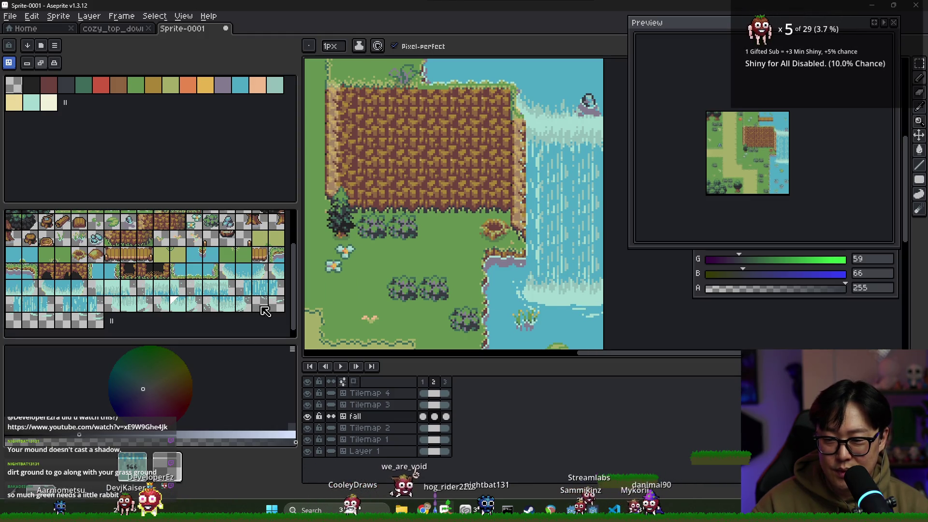
- Finish frame 2 with two bottom-row tiles, then open and cancel the save dialog
left_click(35, 322)
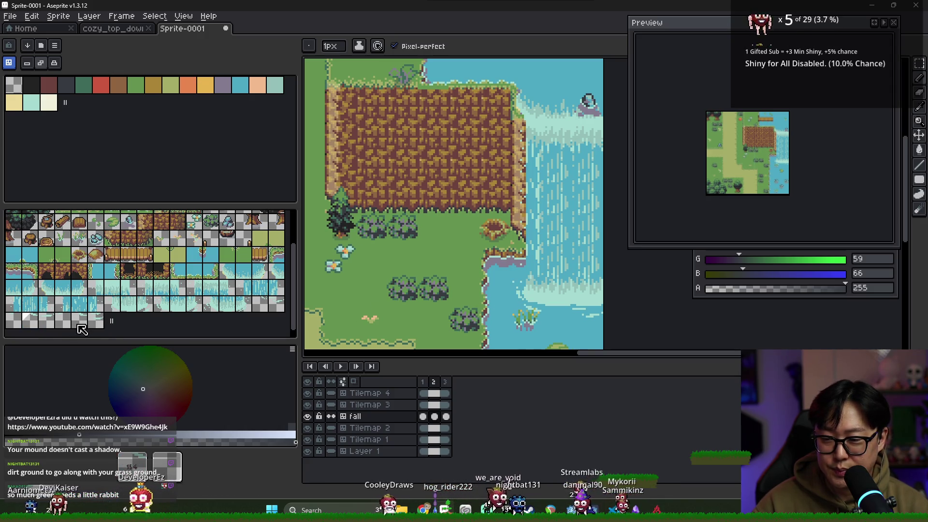
left_click(46, 324)
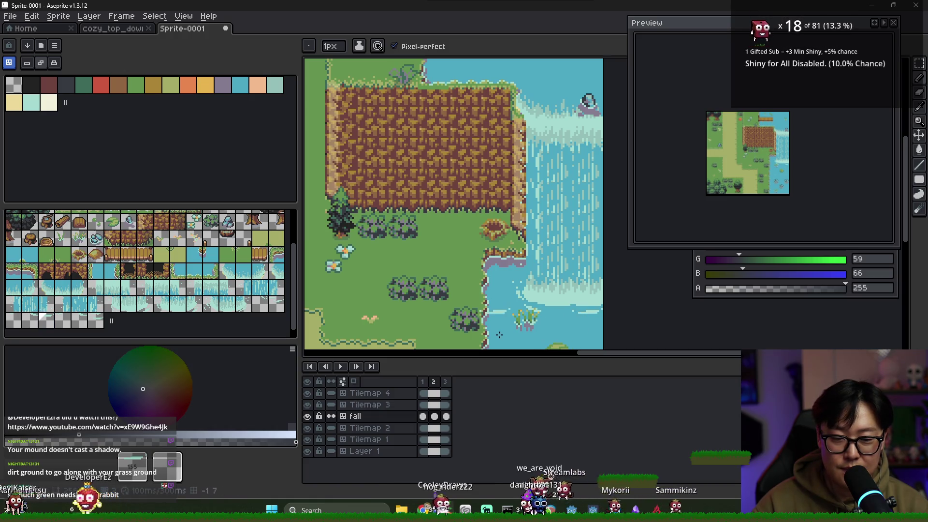
key("ctrl+s")
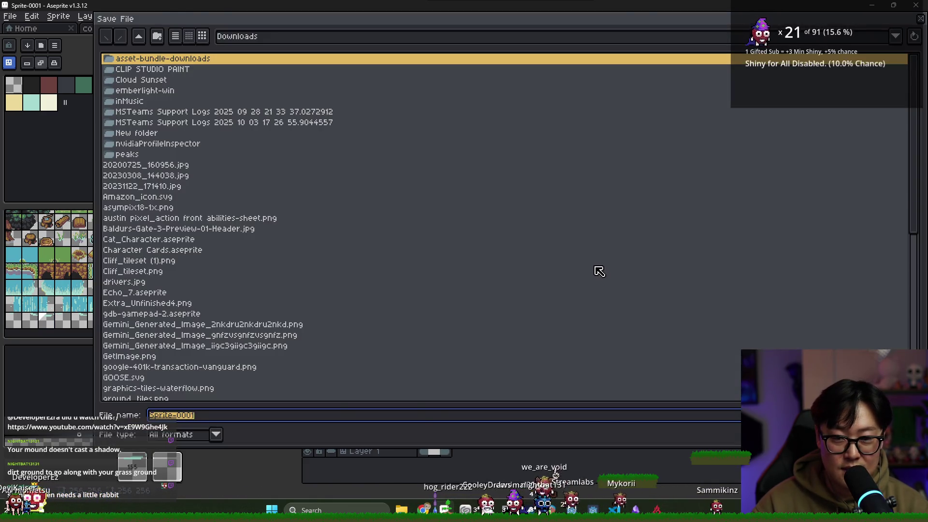
key("Escape")
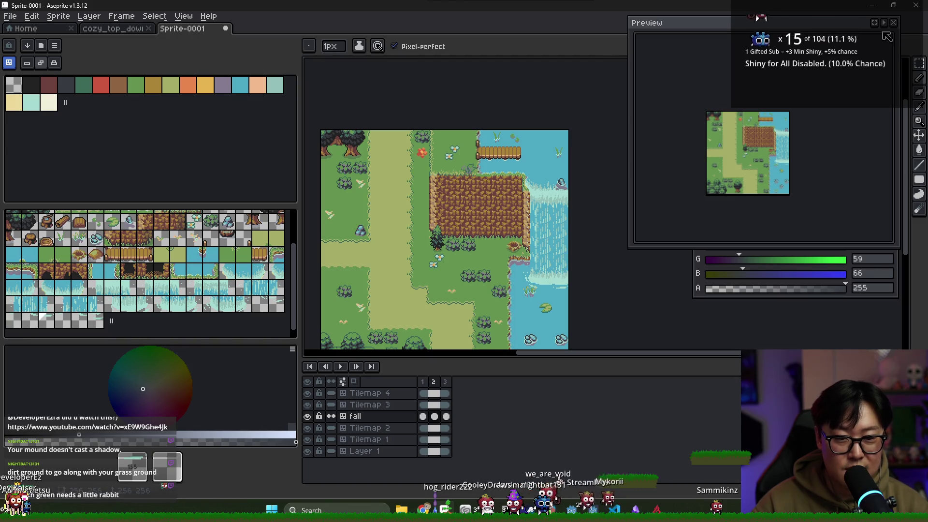
- On frame 3 of the Fall layer, remove the stray dirt patch tile from the waterfall
scroll(793, 132, "up", 3)
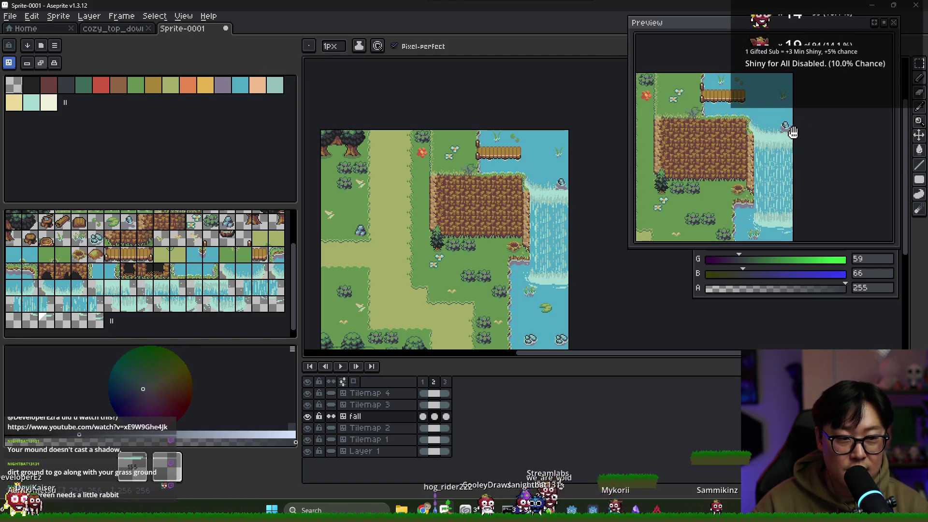
left_click(445, 416)
left_click_drag(562, 285, 547, 284)
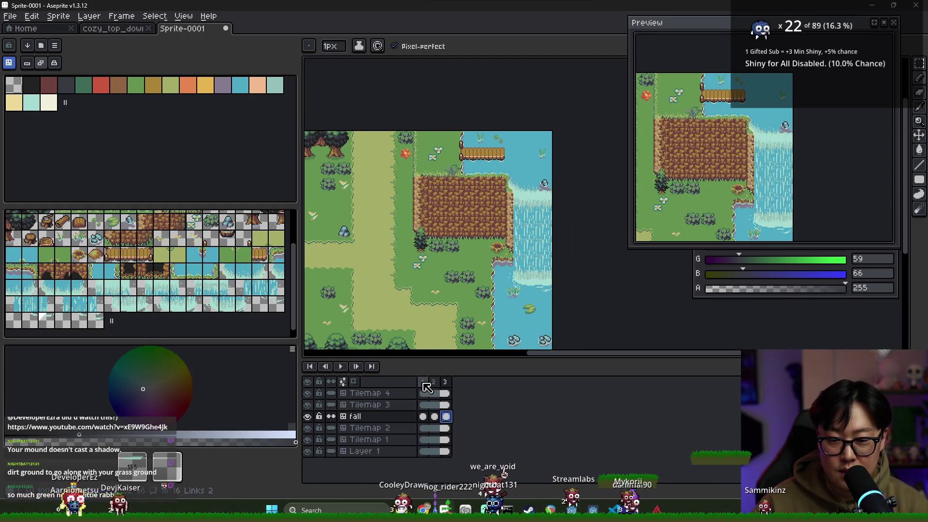
scroll(553, 221, "up", 1)
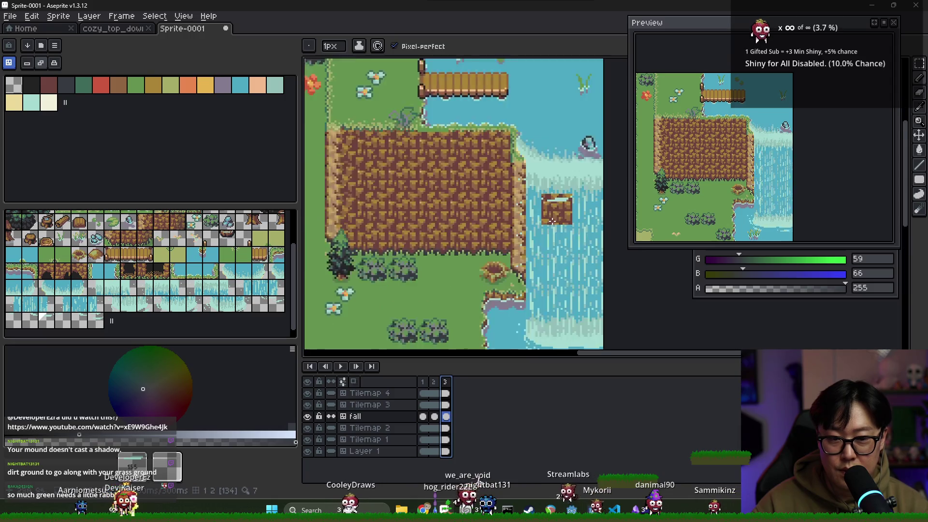
key("ctrl+z")
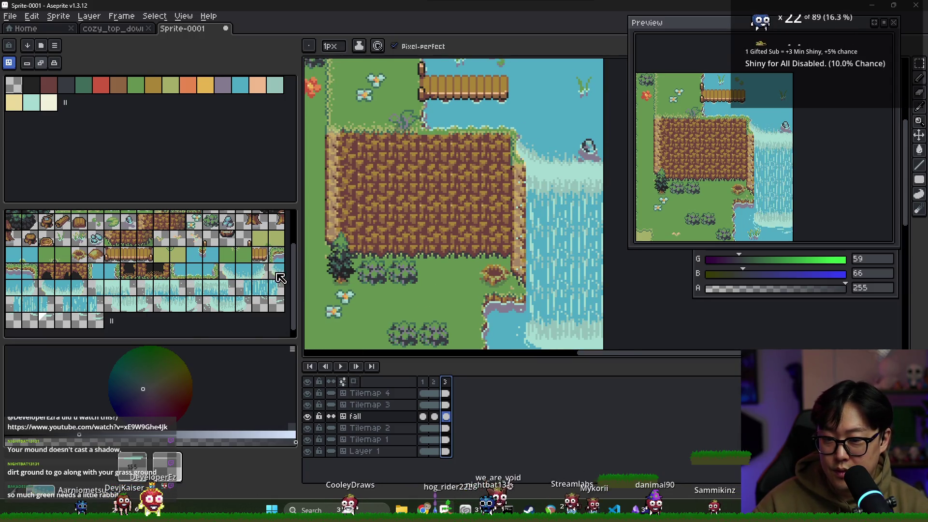
- Try out several water and waterfall tiles from the tileset on frame 3
left_click(45, 290)
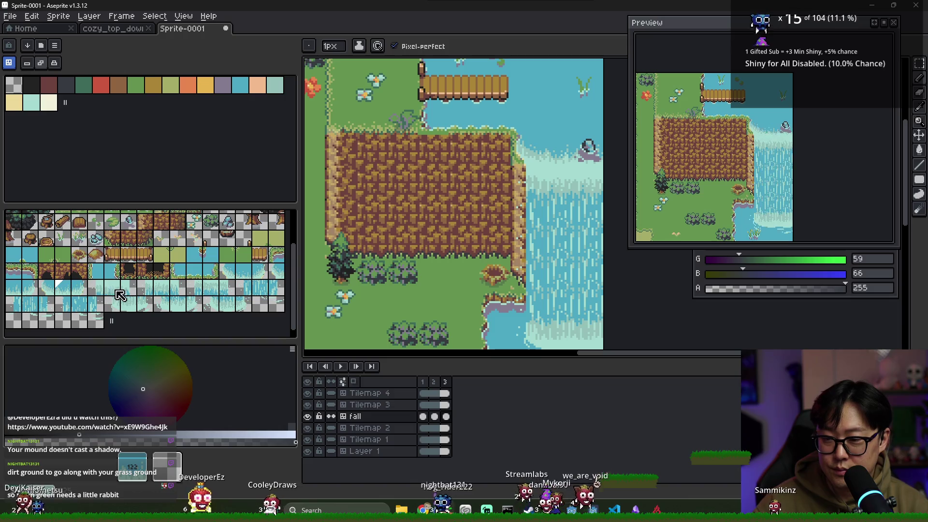
left_click(178, 288)
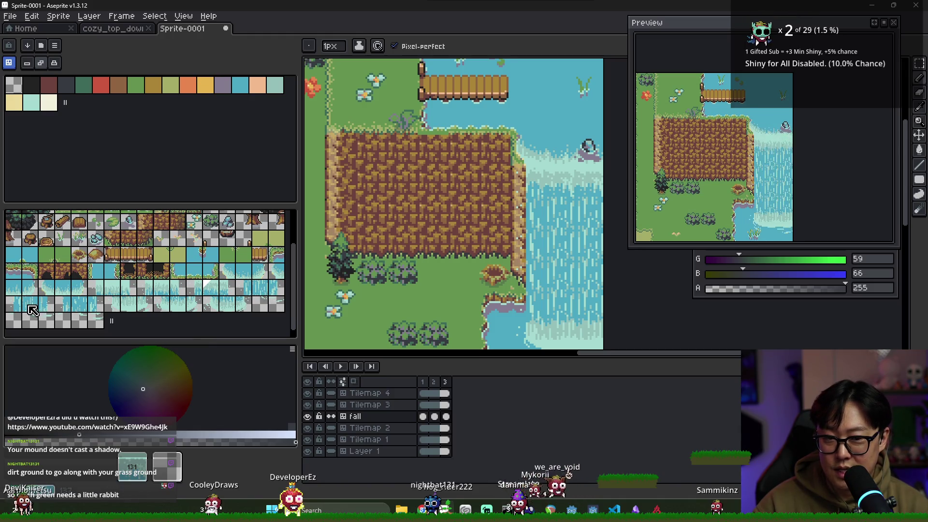
left_click(63, 305)
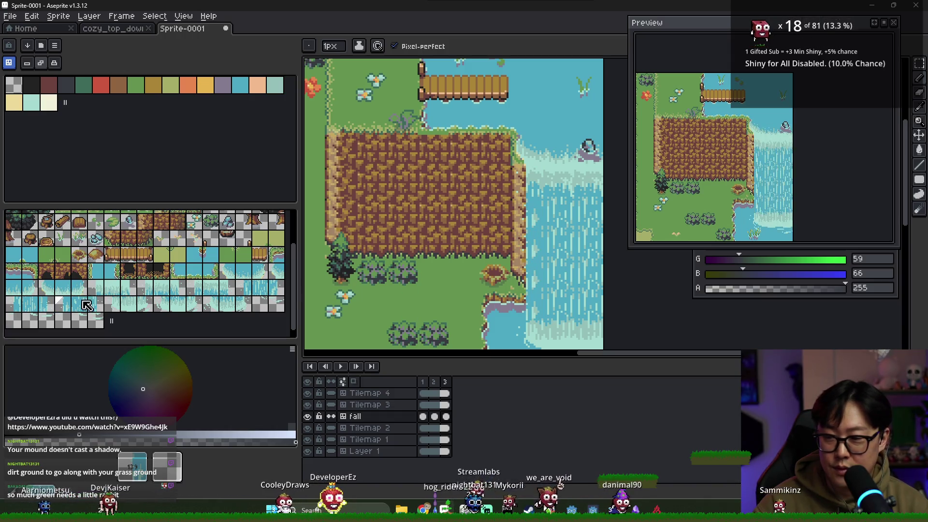
left_click(84, 302)
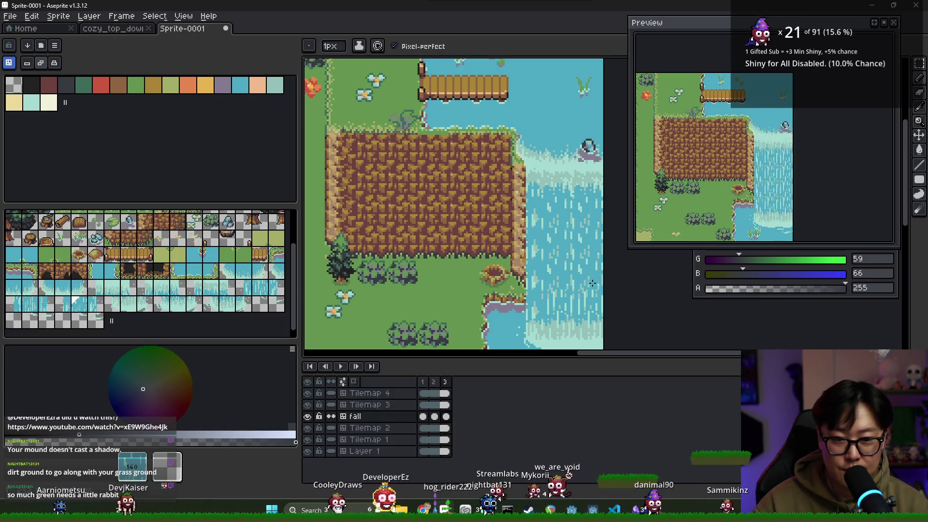
left_click(128, 304)
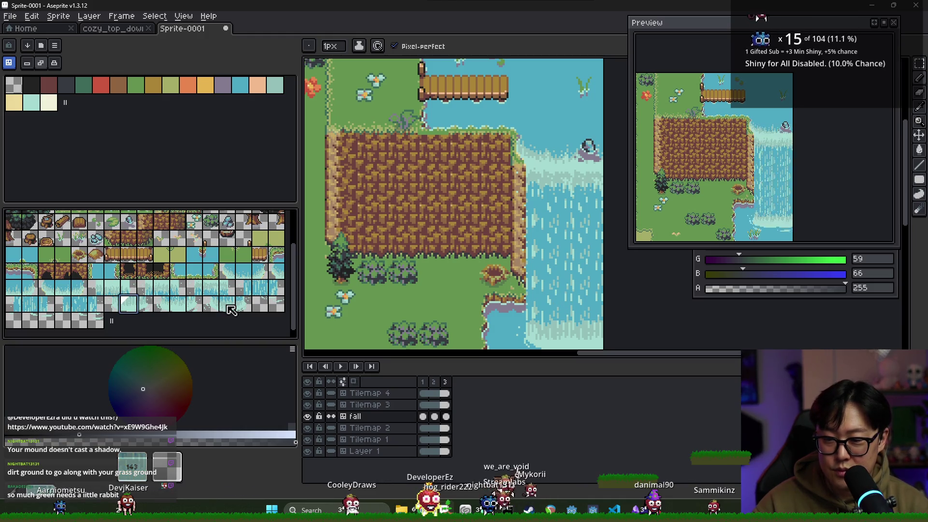
scroll(515, 300, "down", 1)
scroll(515, 300, "up", 2)
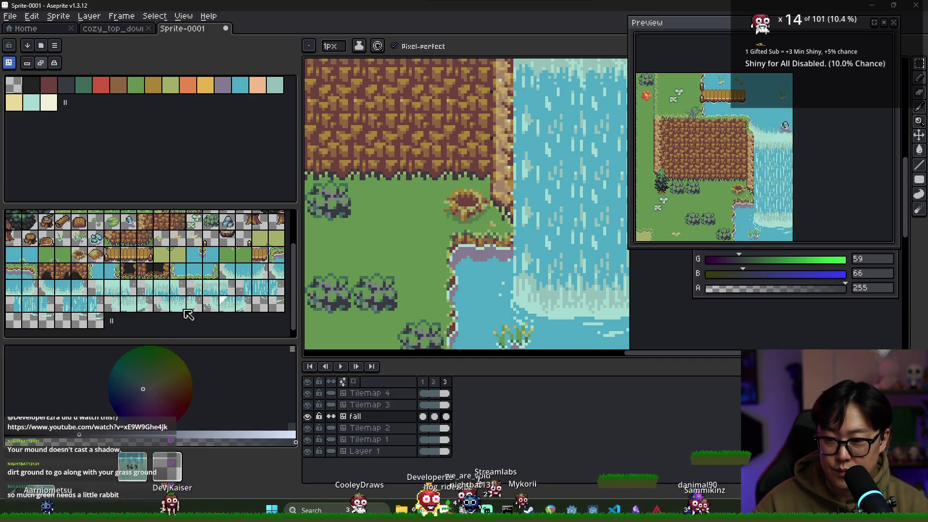
left_click(211, 304)
- Try two bottom-row tiles, then go to frame 2 of Tilemap 4
scroll(533, 301, "down", 2)
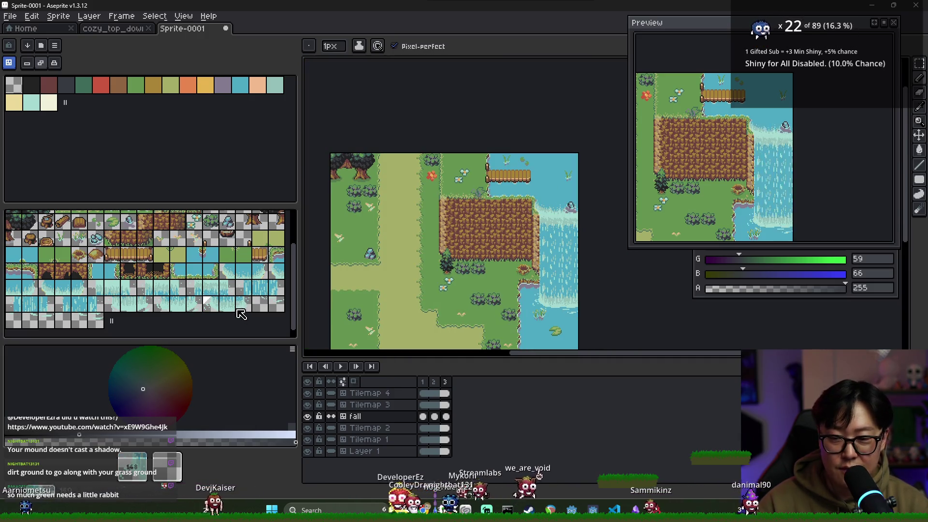
left_click(66, 324)
scroll(552, 297, "up", 2)
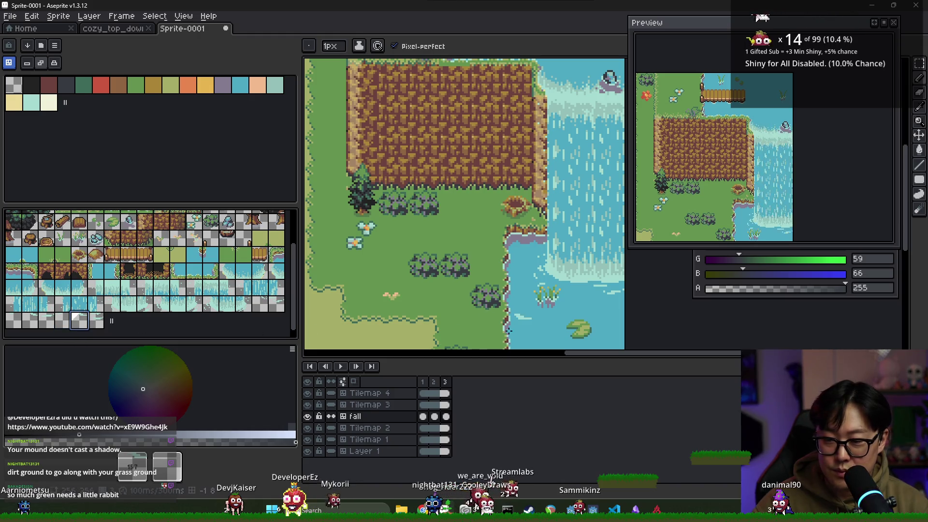
left_click(95, 322)
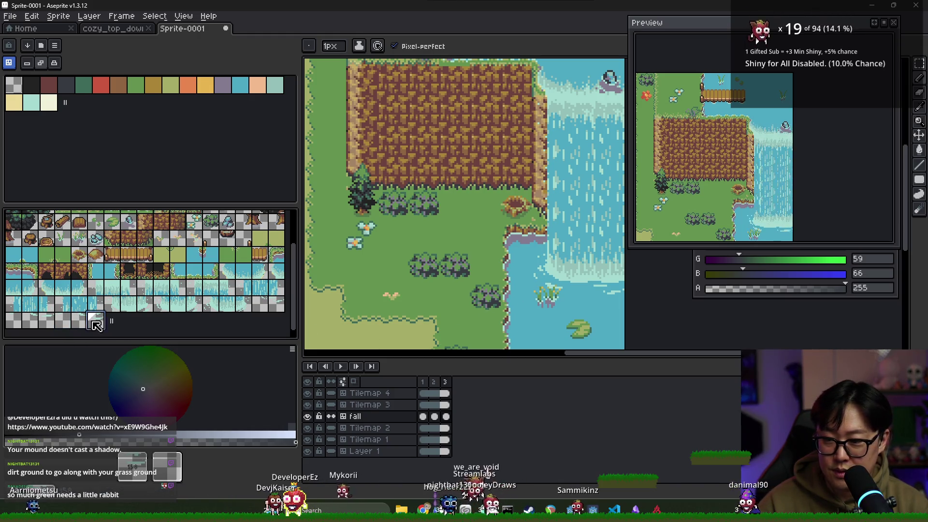
scroll(602, 307, "down", 1)
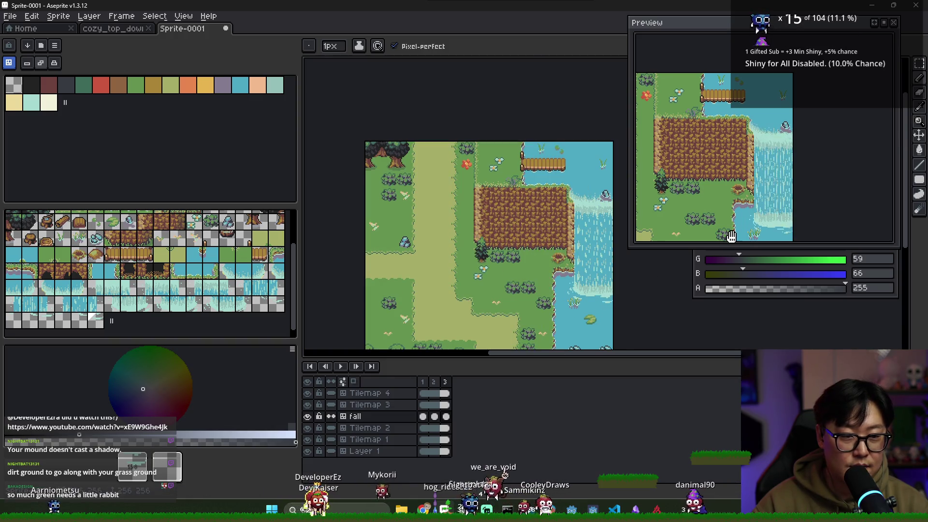
left_click_drag(731, 236, 815, 173)
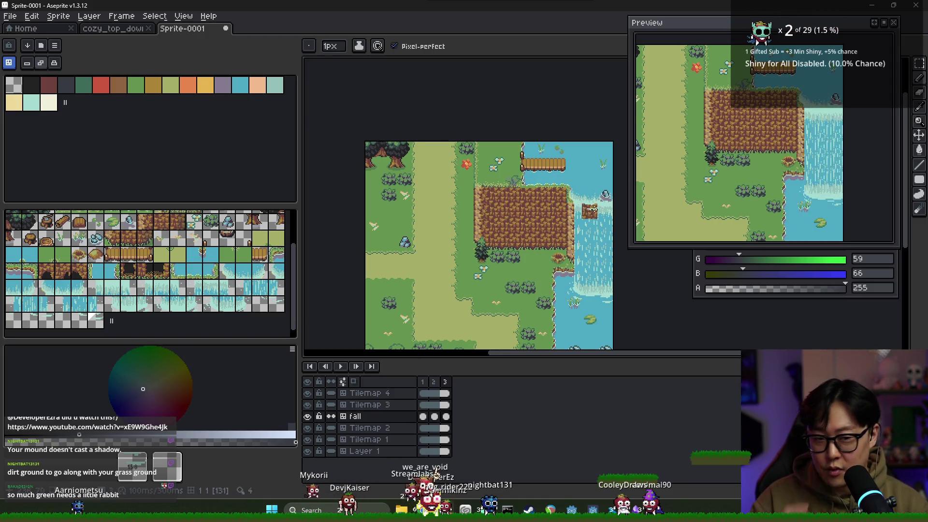
left_click(435, 393)
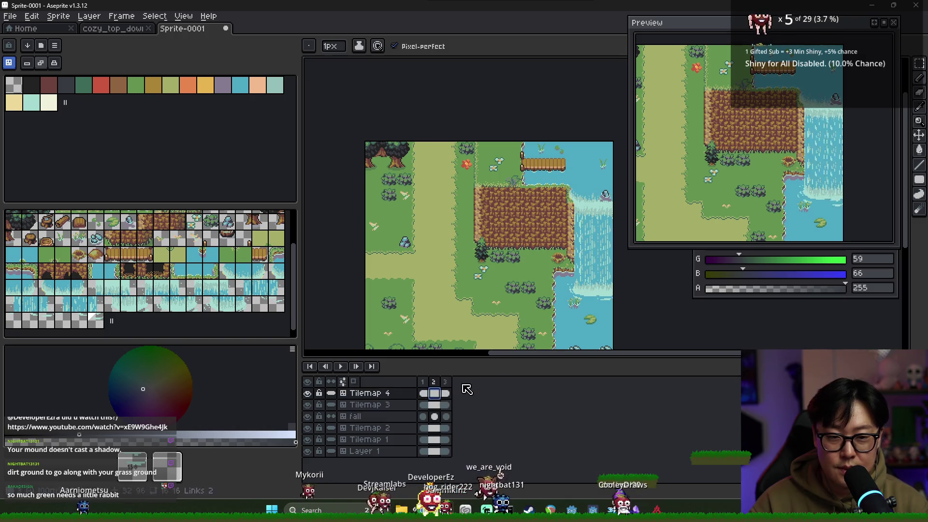
- Return to frame 1 and make Tilemap 3 the active layer
key("Left")
scroll(566, 241, "up", 3)
key("e")
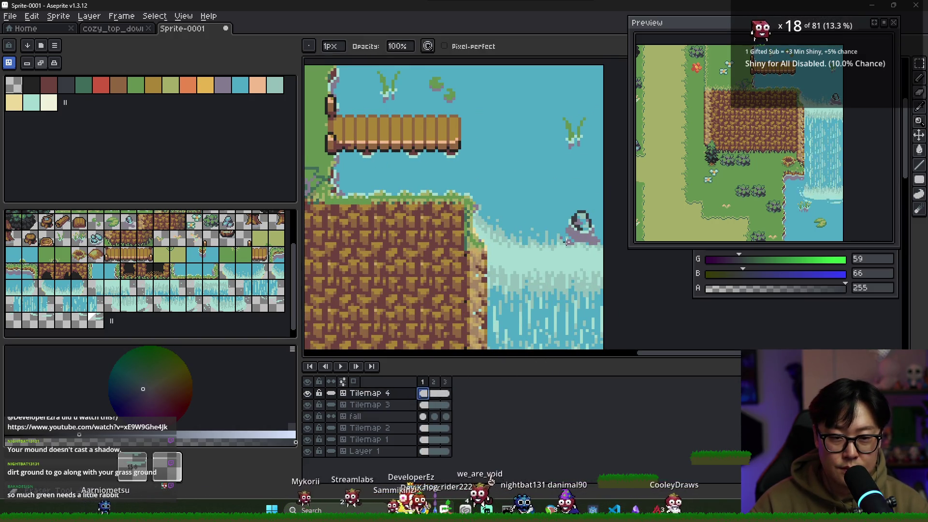
left_click(424, 404)
scroll(226, 237, "up", 3)
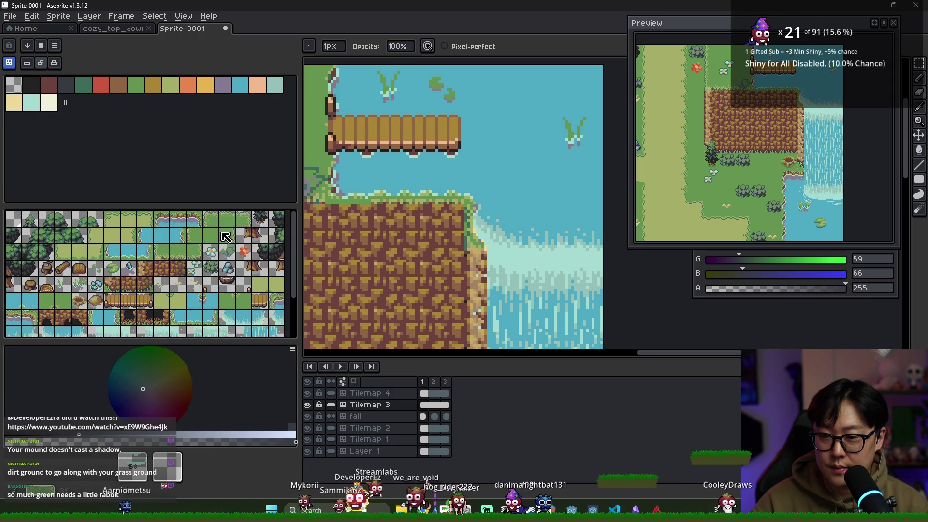
scroll(225, 237, "down", 3)
scroll(119, 251, "up", 3)
scroll(199, 271, "down", 3)
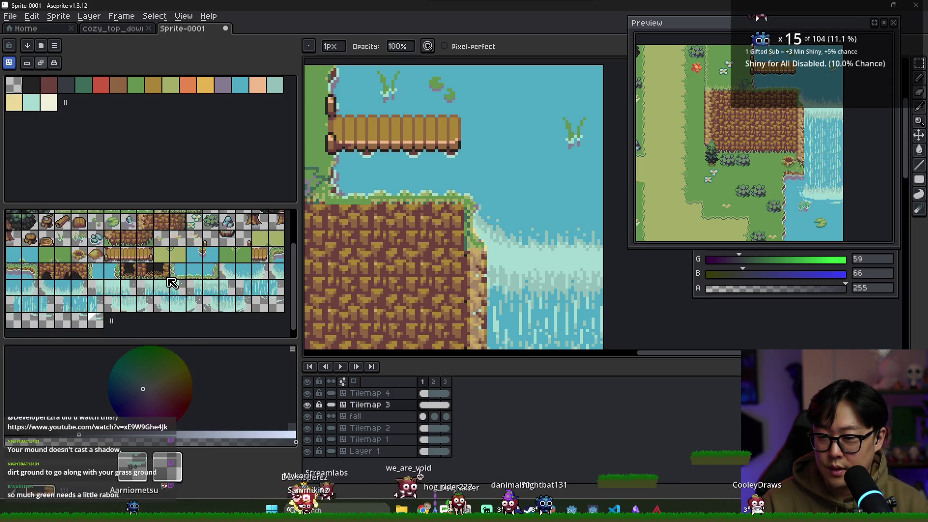
scroll(188, 258, "up", 3)
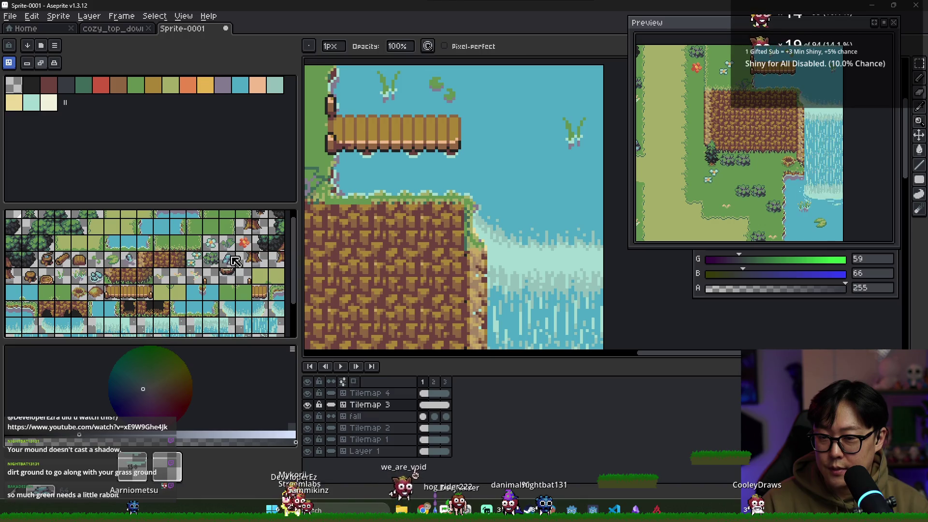
- Stamp a rock tile in the water right of the bridge, undoing an extra second rock
left_click(129, 259)
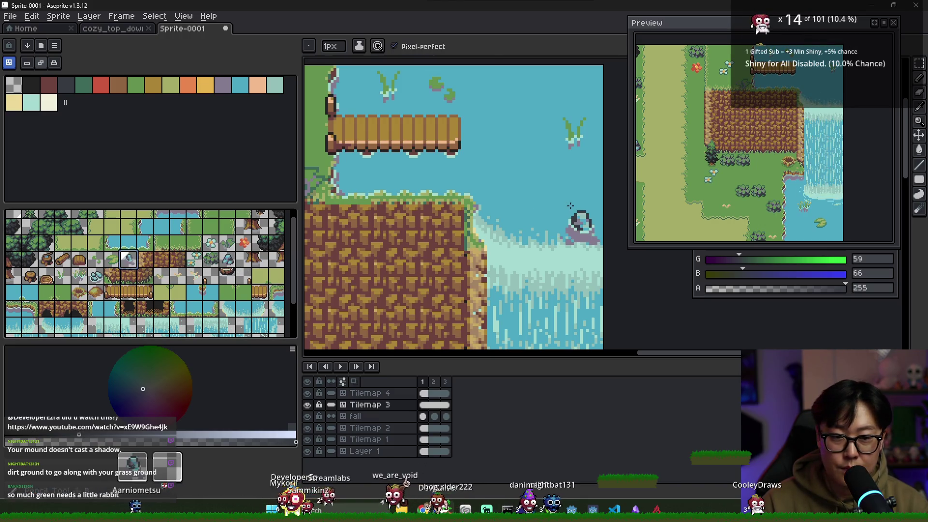
left_click(540, 201)
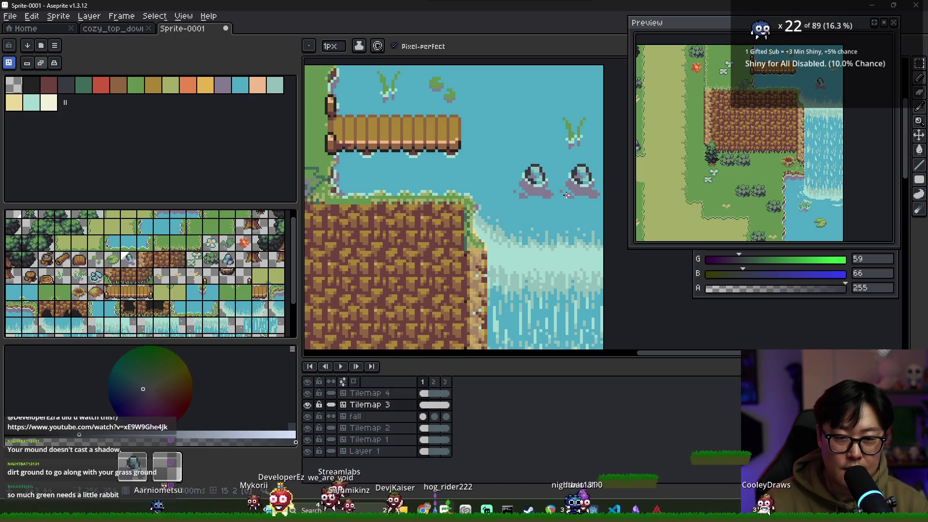
left_click(580, 193)
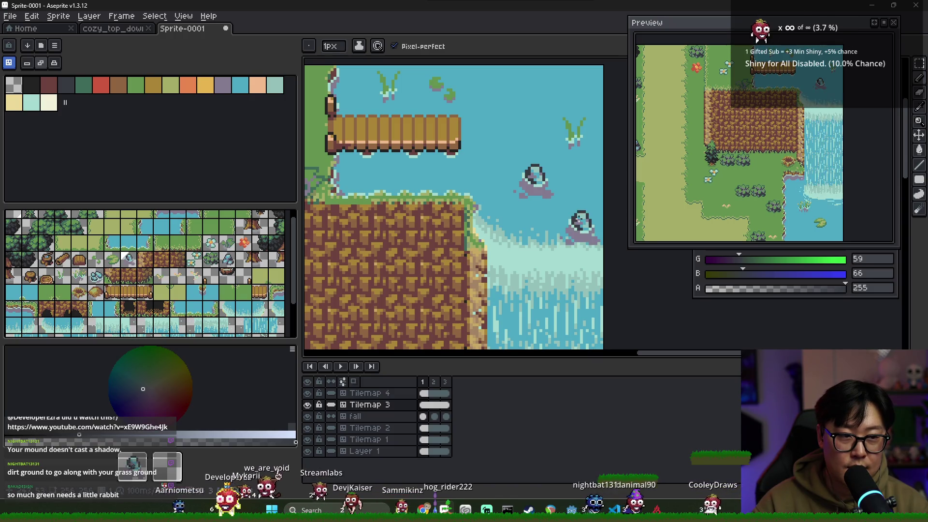
key("ctrl+z")
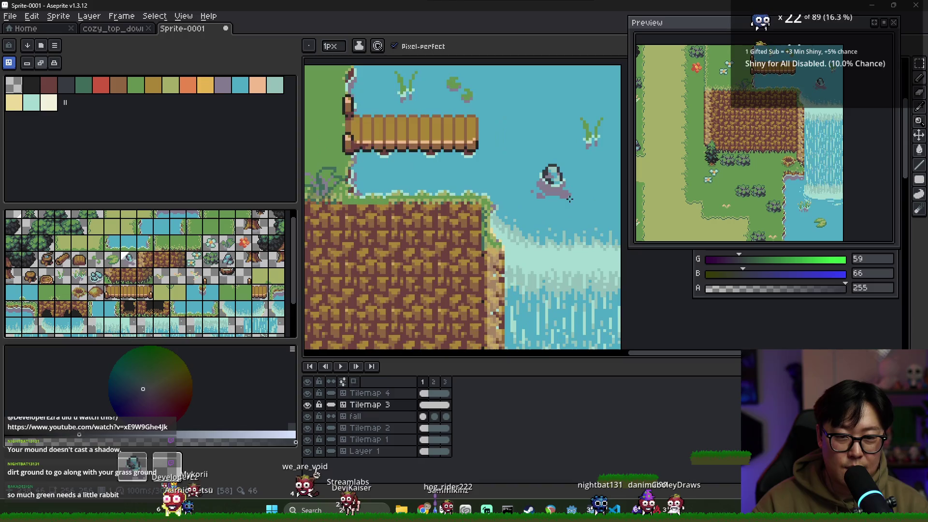
scroll(468, 280, "down", 4)
scroll(516, 265, "up", 1)
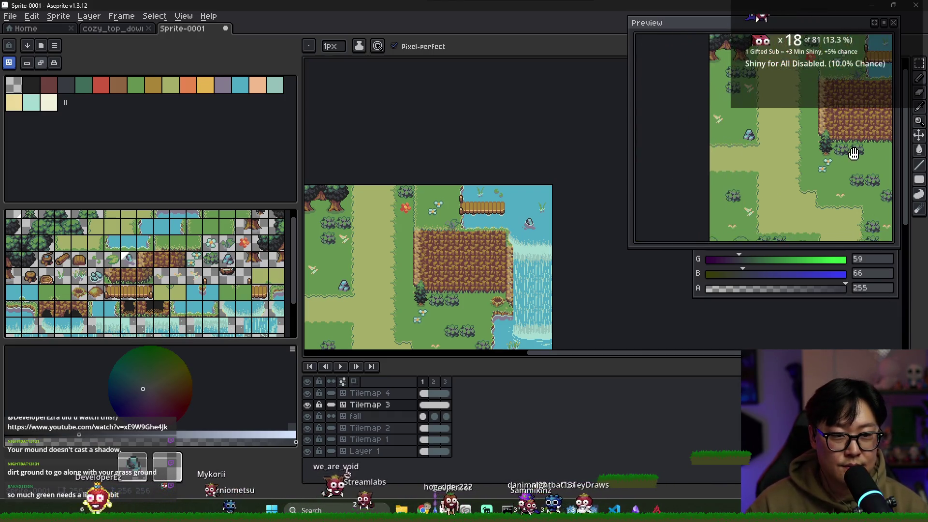
mouse_move(756, 155)
left_mouse_down()
mouse_move(815, 169)
mouse_move(643, 187)
left_mouse_up()
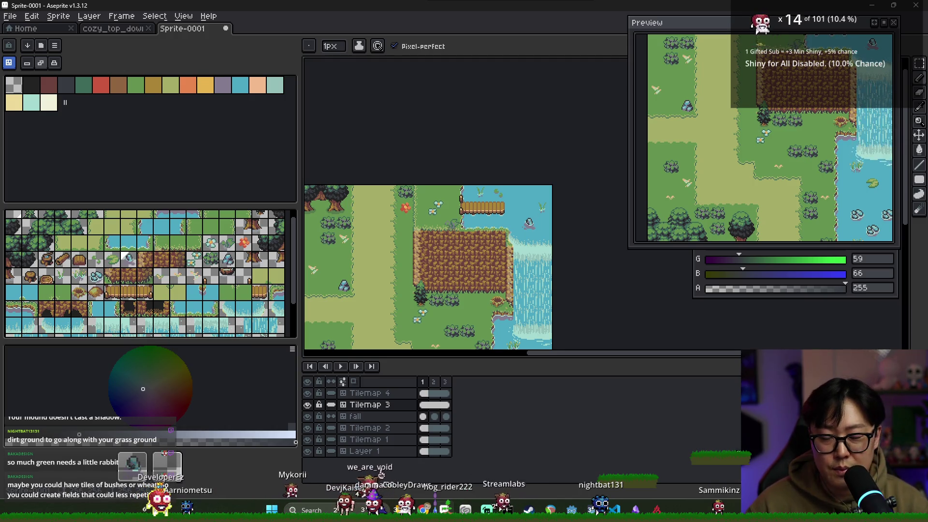
left_click_drag(594, 315, 633, 294)
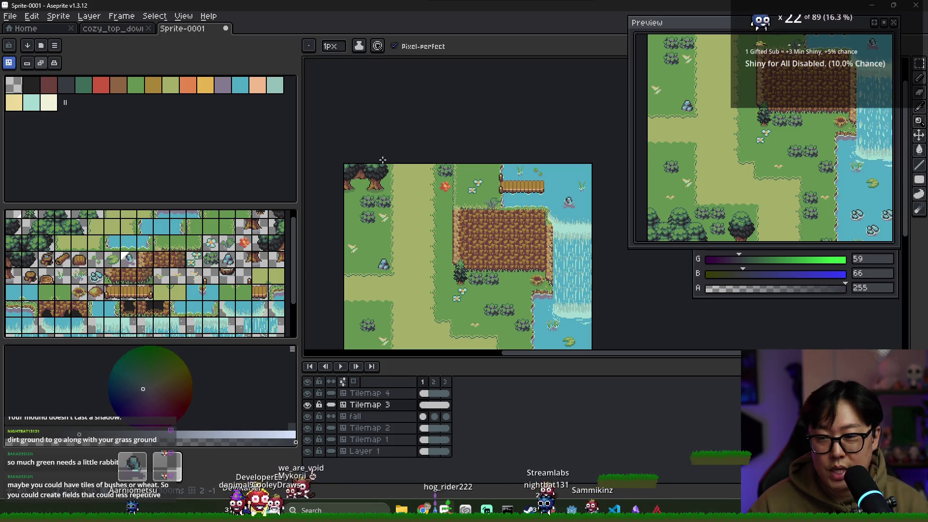
left_click_drag(482, 325, 469, 235)
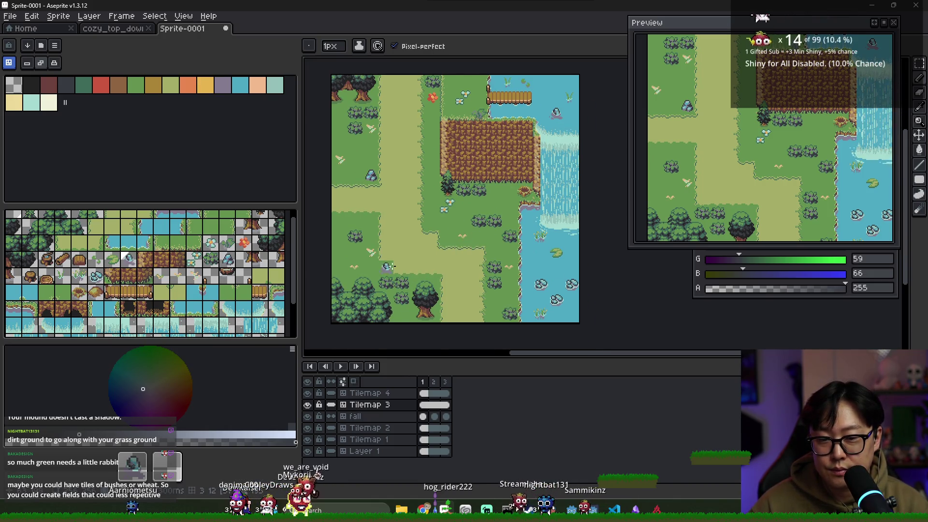
scroll(389, 267, "up", 1)
scroll(411, 241, "down", 2)
scroll(435, 227, "up", 1)
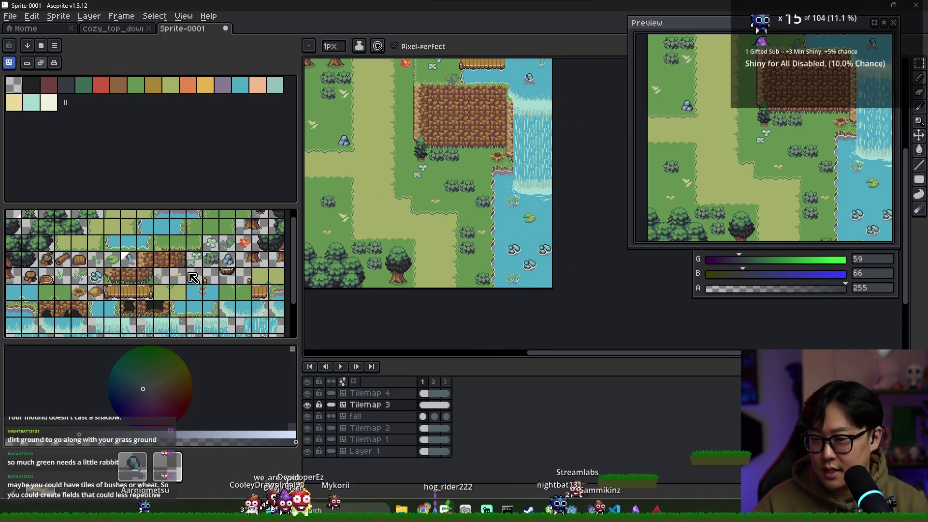
- On Tilemap 4, stamp brown stump tiles onto the left grass
left_click(96, 292)
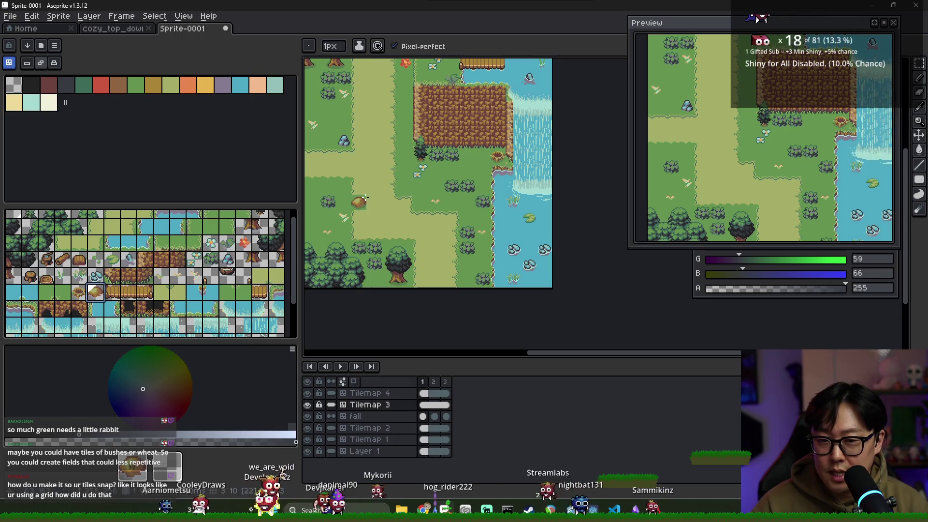
left_click(425, 393)
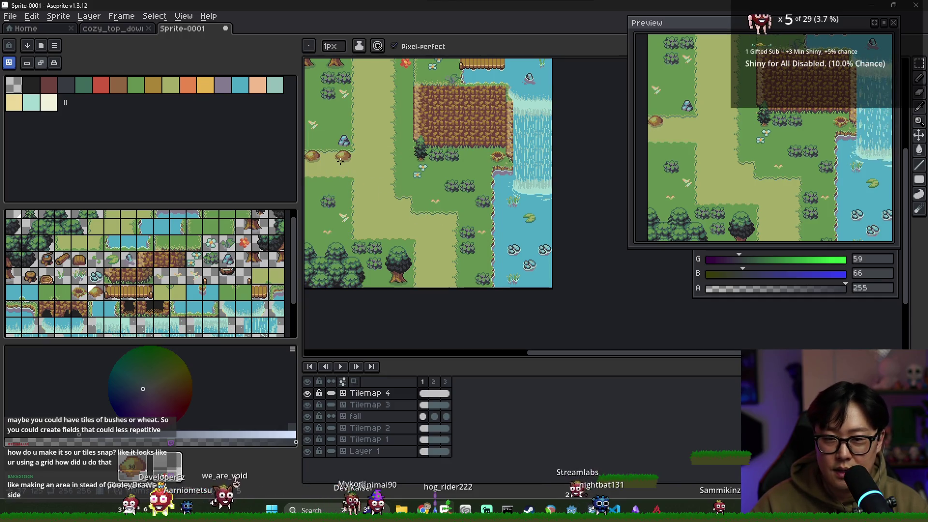
key("ctrl+z")
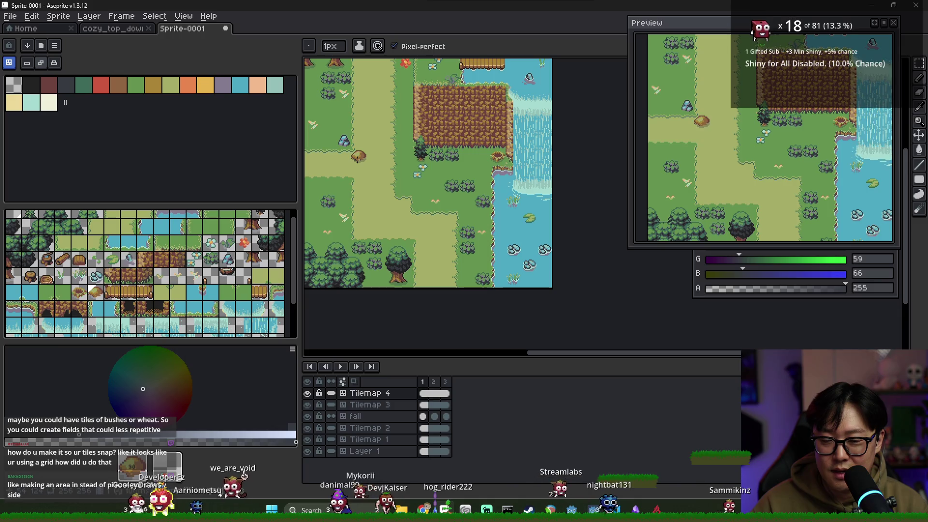
left_click(343, 156)
left_click(79, 291)
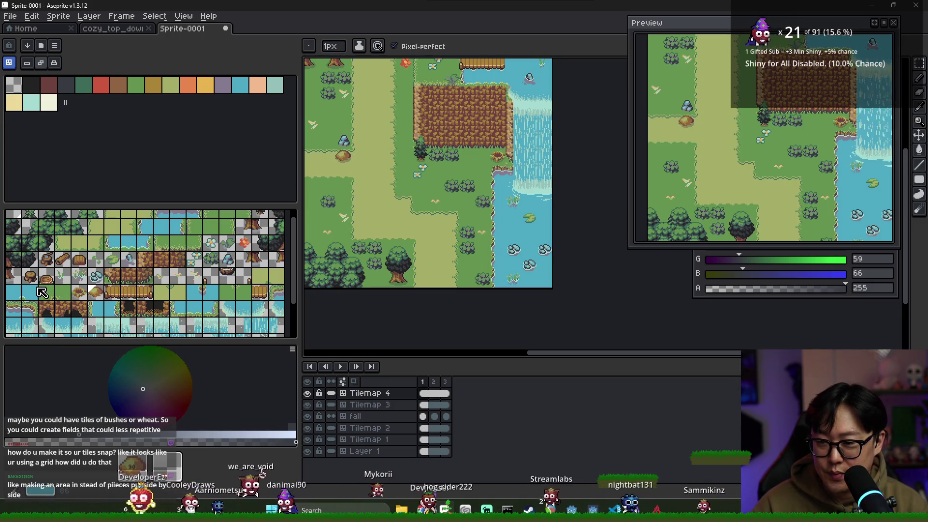
left_click(328, 172)
left_click(389, 234)
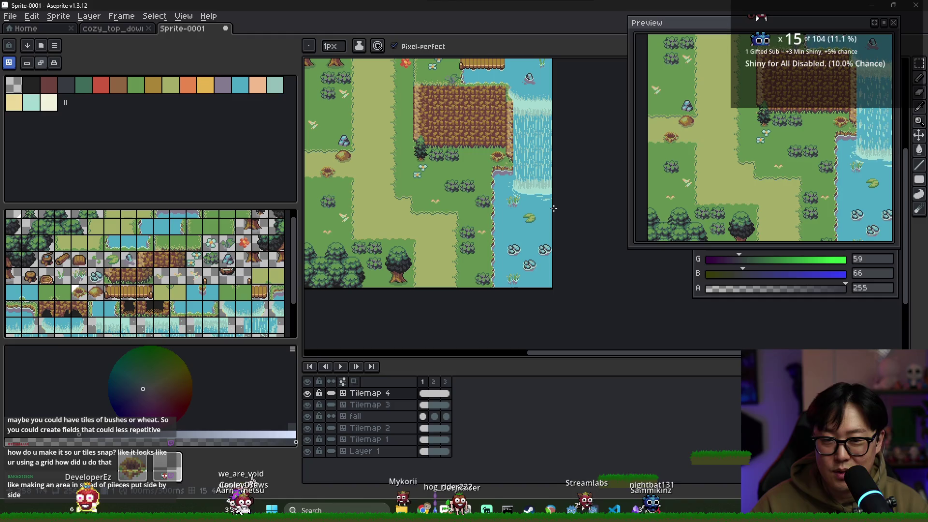
- Place a fallen log tile on the lower-left grass
scroll(365, 194, "down", 2)
scroll(365, 193, "up", 2)
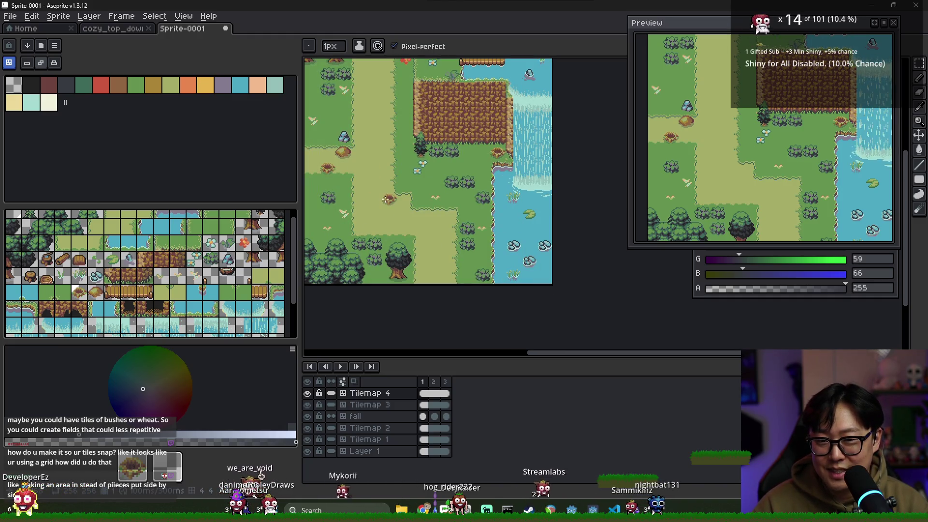
left_click_drag(387, 197, 441, 212)
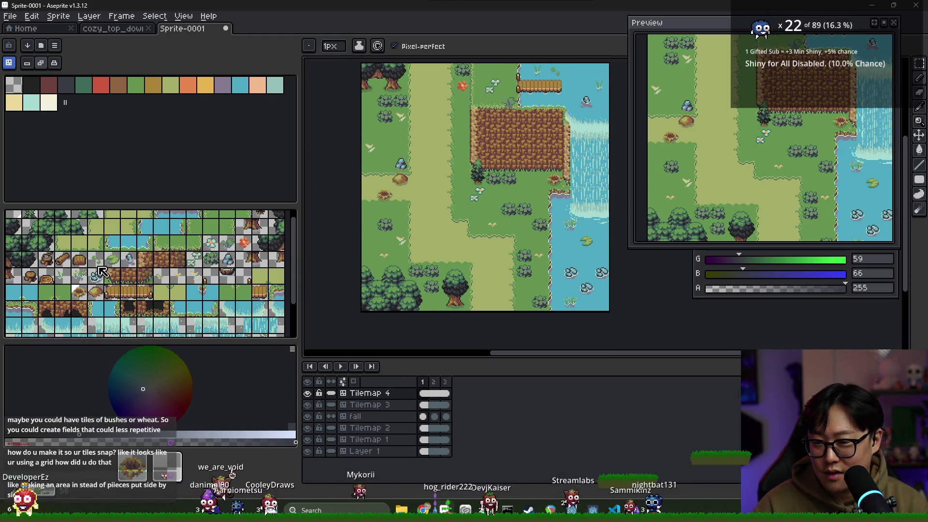
left_click(62, 259)
left_click(368, 134)
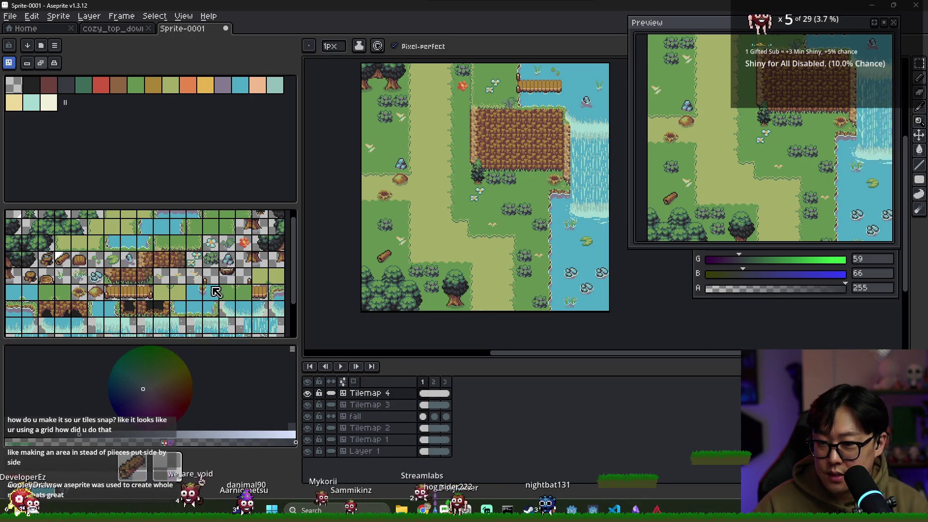
scroll(163, 283, "down", 3)
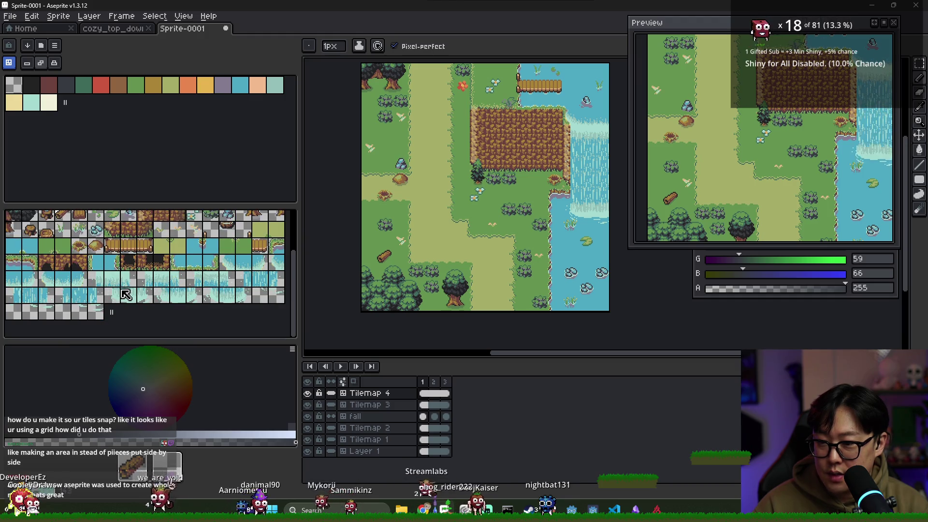
left_click_drag(792, 182, 765, 192)
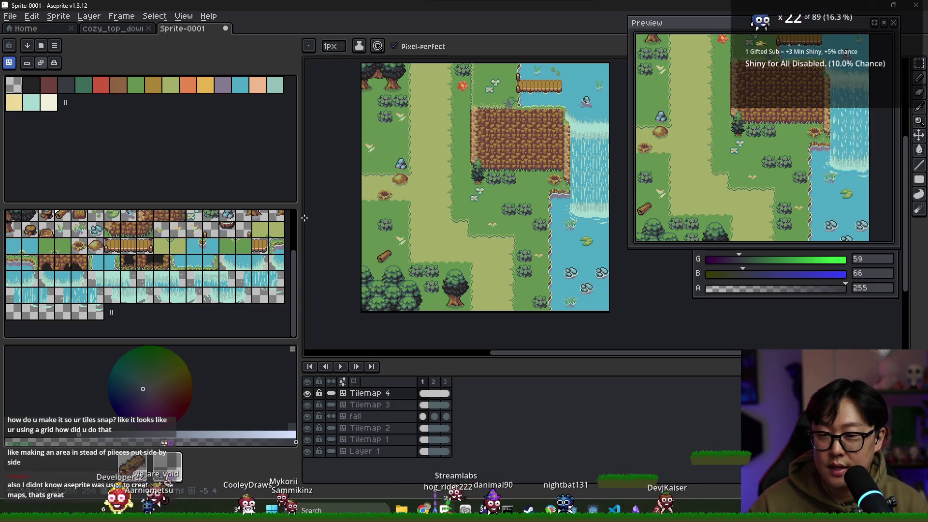
- Check the cozy_top_down tileset, then back in Sprite-0001 widen the tileset panel
left_click(112, 30)
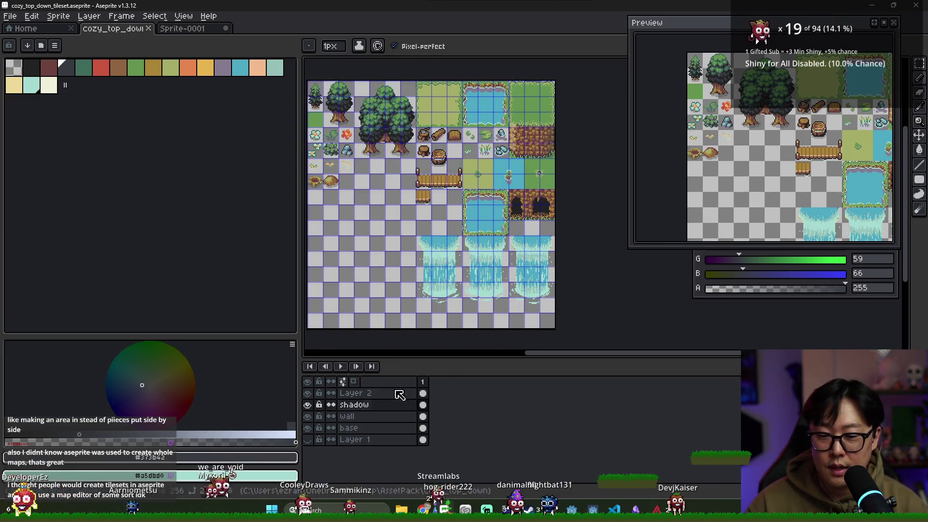
key("ctrl+a")
left_click(190, 31)
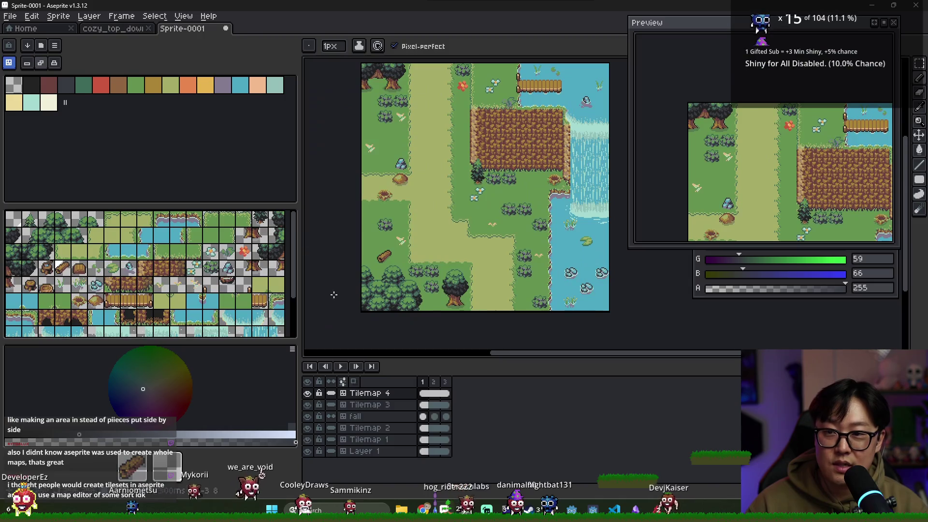
right_click(382, 393)
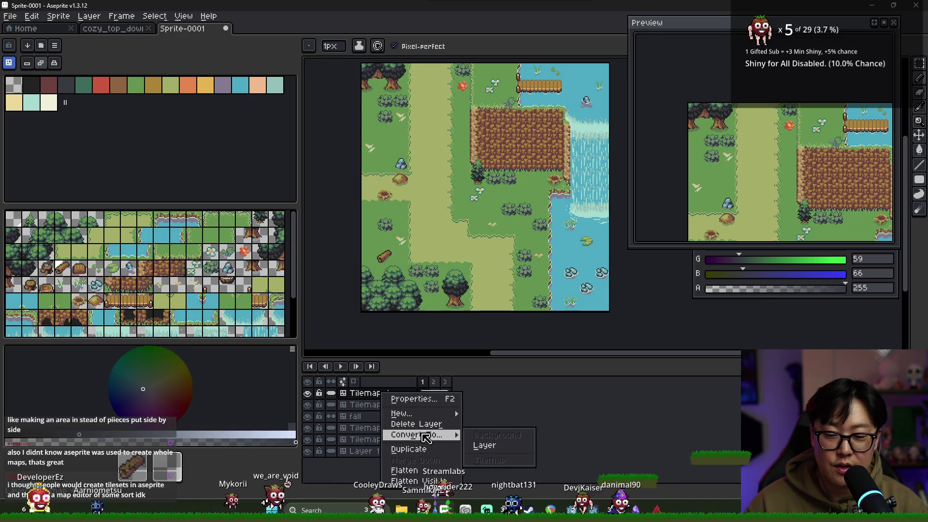
mouse_move(417, 434)
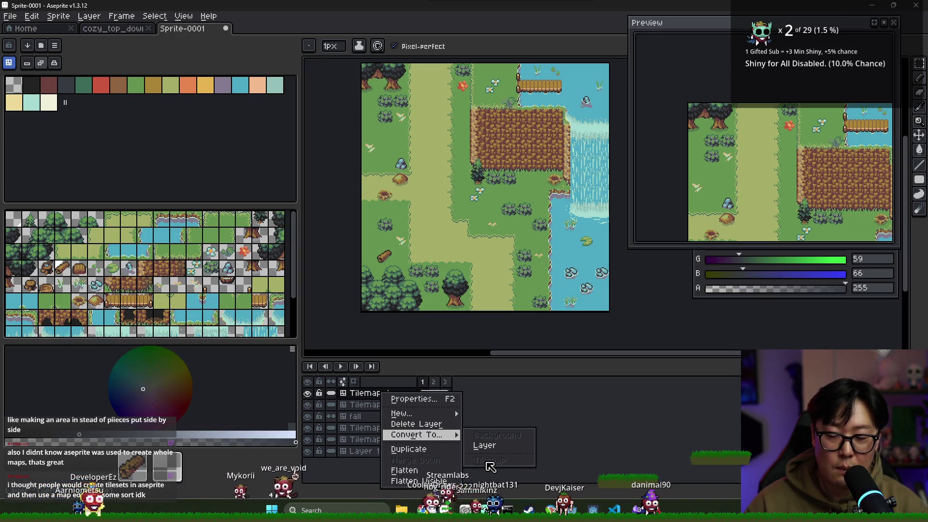
key("Escape")
left_click_drag(300, 261, 522, 261)
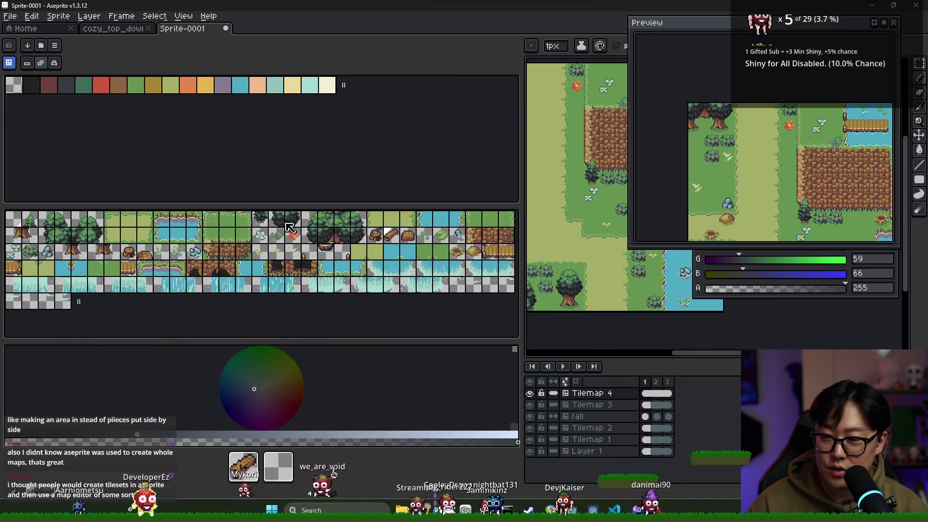
- Give the tileset more height, select a couple of tiles, then narrow the panel to a column
left_click_drag(278, 205, 270, 132)
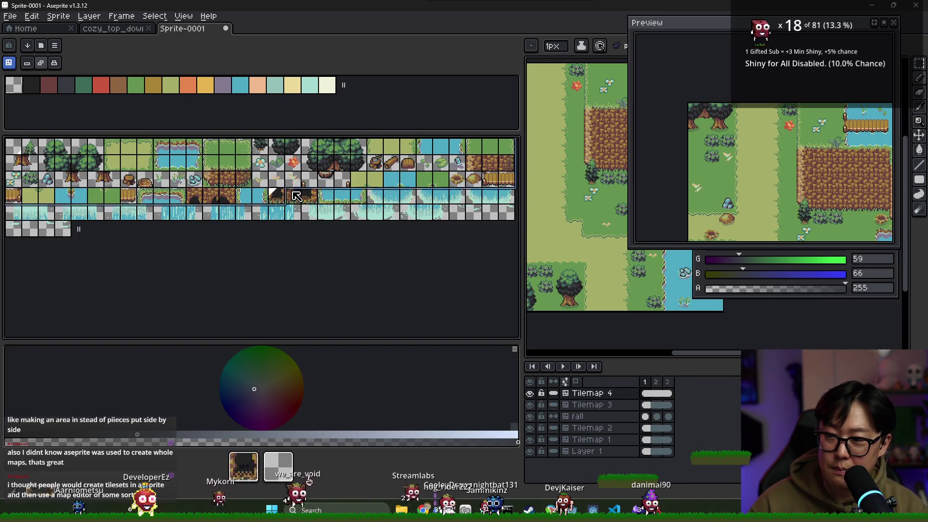
left_click(175, 167)
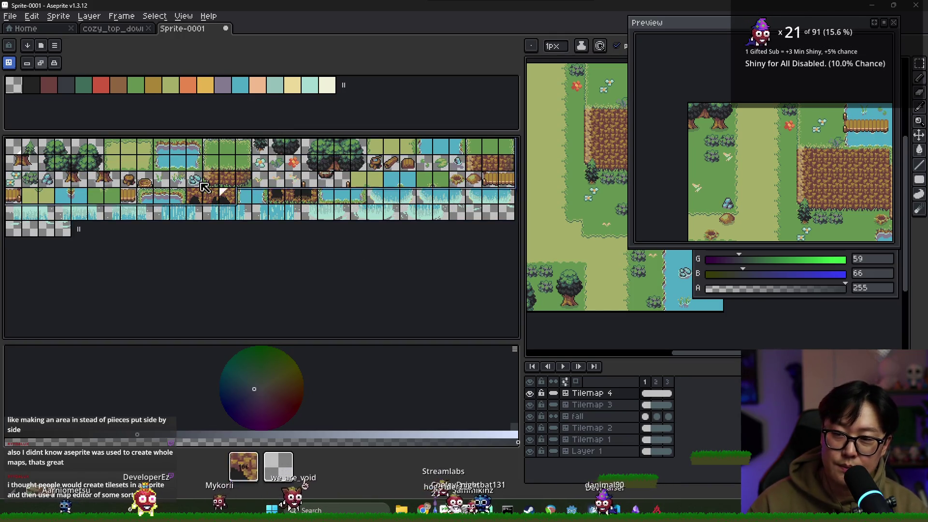
left_click(63, 227)
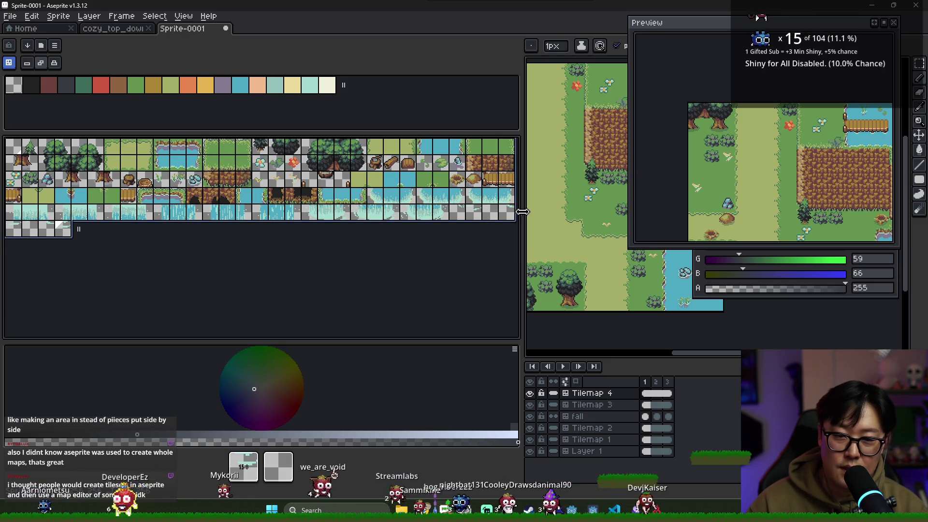
left_click_drag(523, 215, 205, 234)
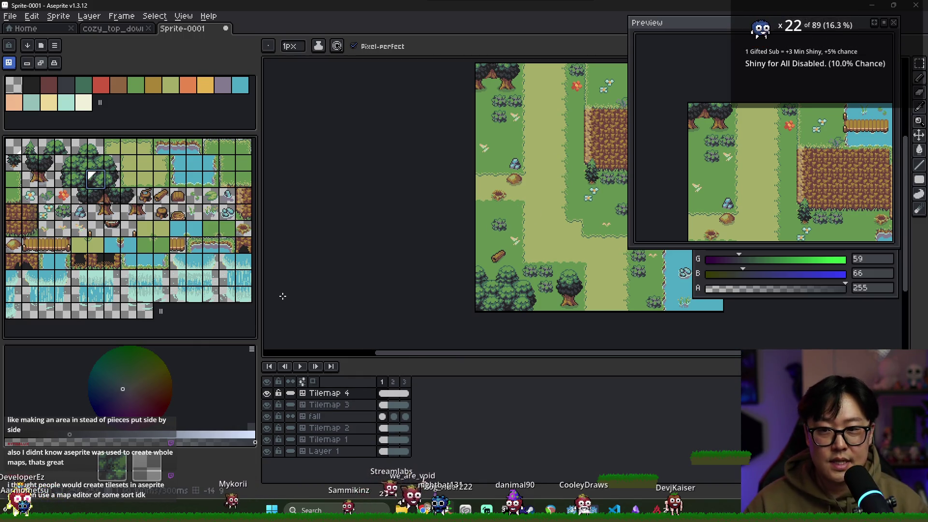
- Narrow the left panel further and shift the map right and down
left_click_drag(259, 201, 172, 200)
scroll(369, 214, "down", 3)
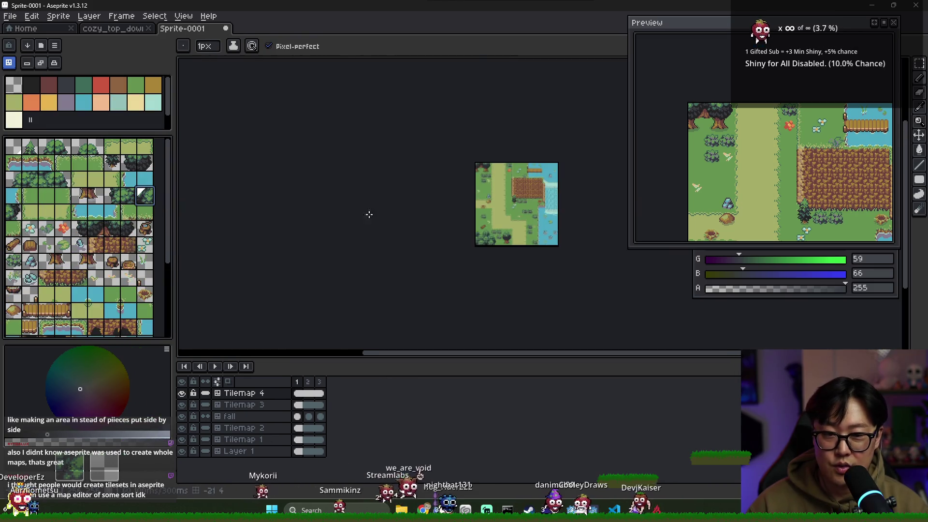
scroll(368, 213, "up", 3)
left_click_drag(358, 202, 406, 229)
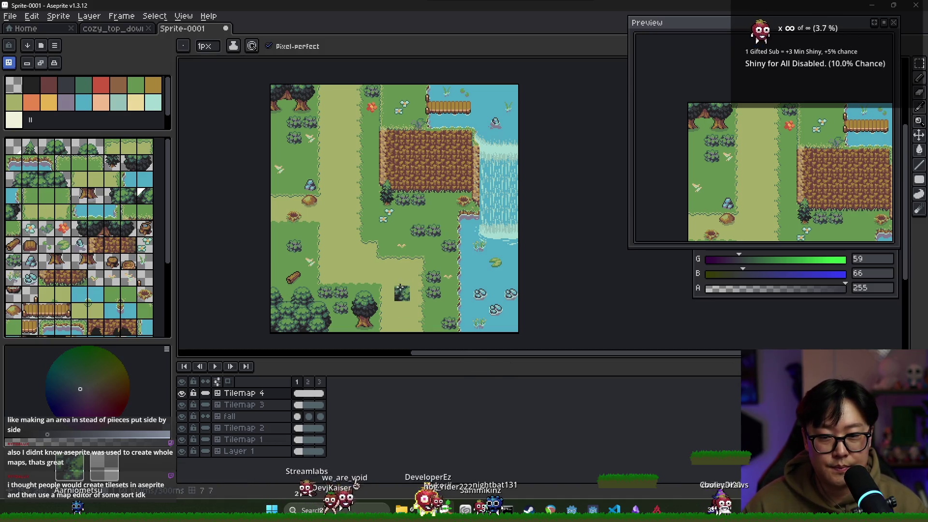
- Zoom and pan the canvas to frame the base of the cliff
scroll(340, 262, "up", 2)
scroll(373, 244, "down", 1)
scroll(445, 266, "down", 2)
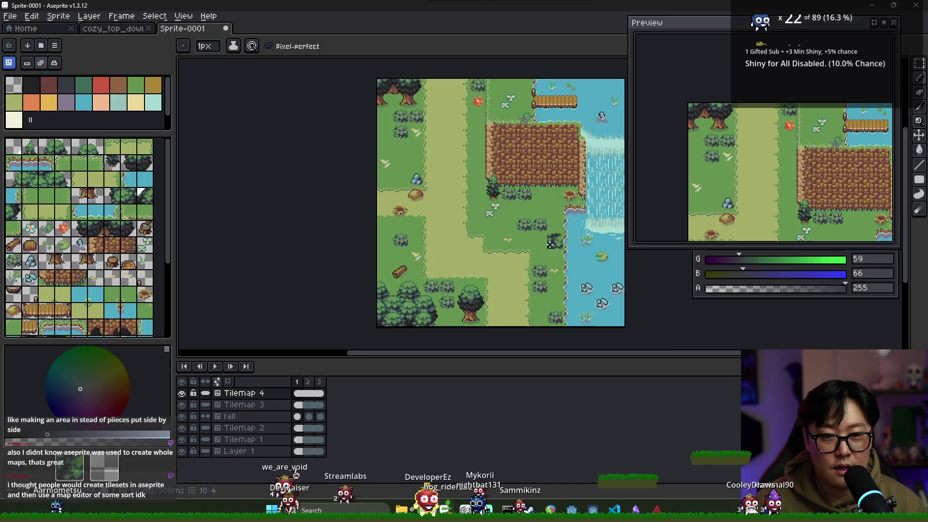
scroll(583, 255, "down", 1)
scroll(583, 255, "up", 2)
left_click_drag(583, 256, 477, 253)
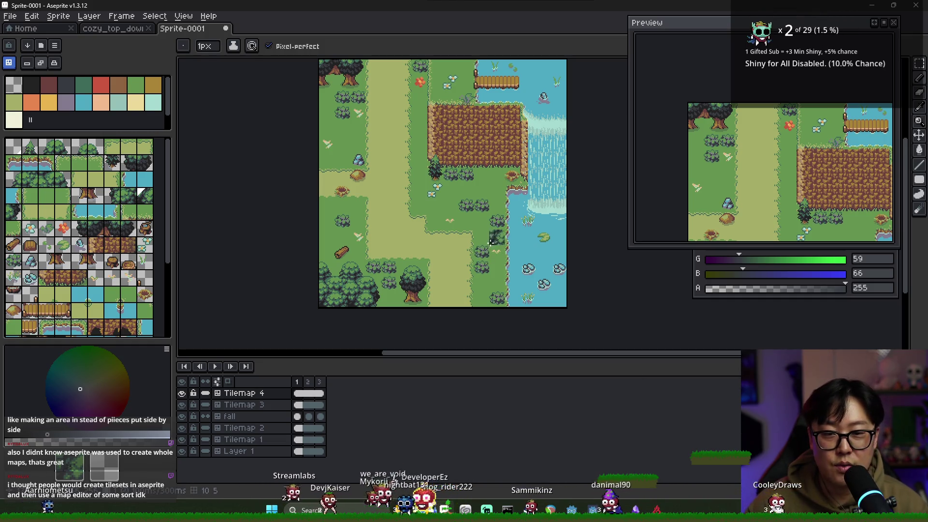
scroll(523, 249, "up", 1)
scroll(523, 248, "down", 1)
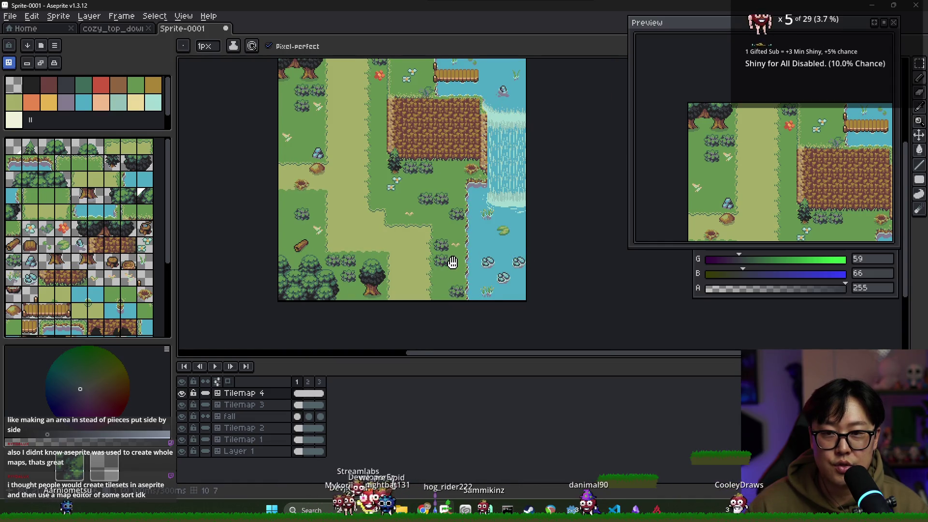
mouse_move(452, 263)
left_mouse_down()
mouse_move(423, 267)
mouse_move(440, 280)
left_mouse_up()
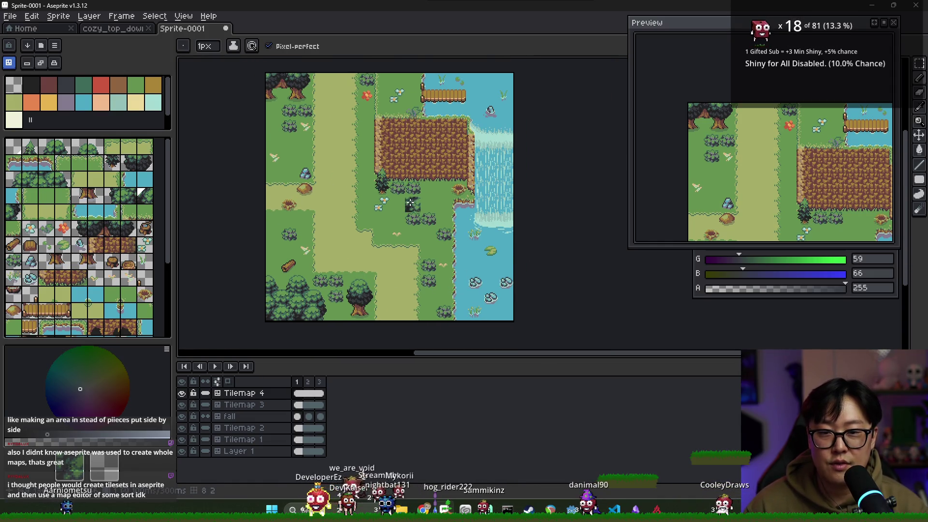
scroll(120, 280, "down", 3)
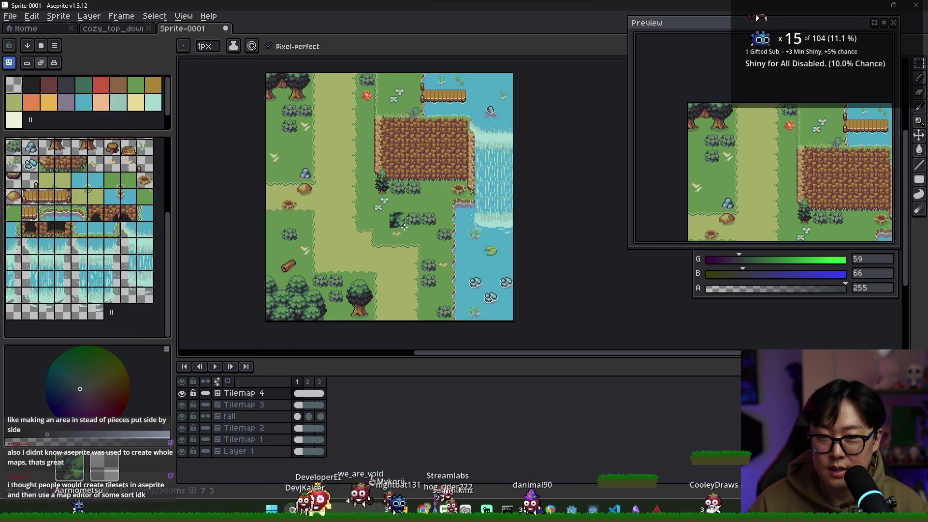
left_click_drag(433, 174, 423, 180)
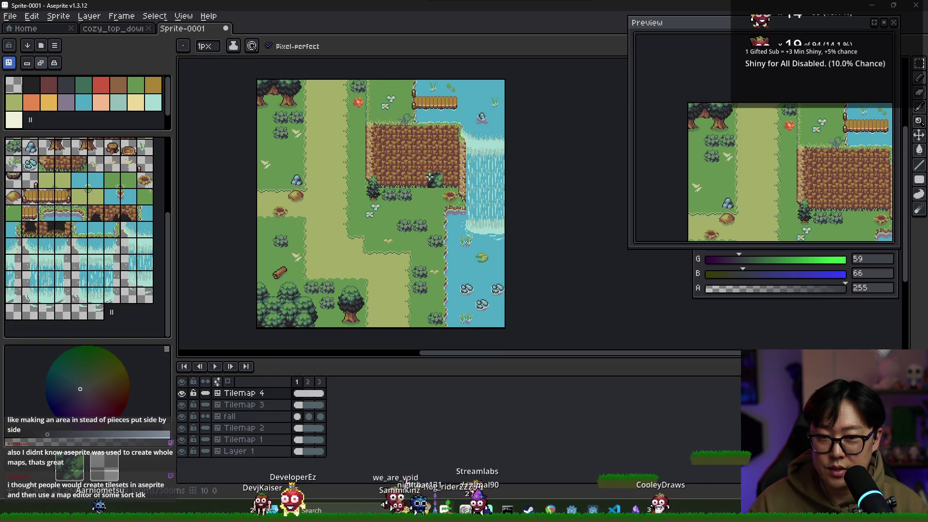
- Select the two-tile cave entrance and stamp it onto the cliff on Tilemap 4
left_click_drag(51, 234, 62, 228)
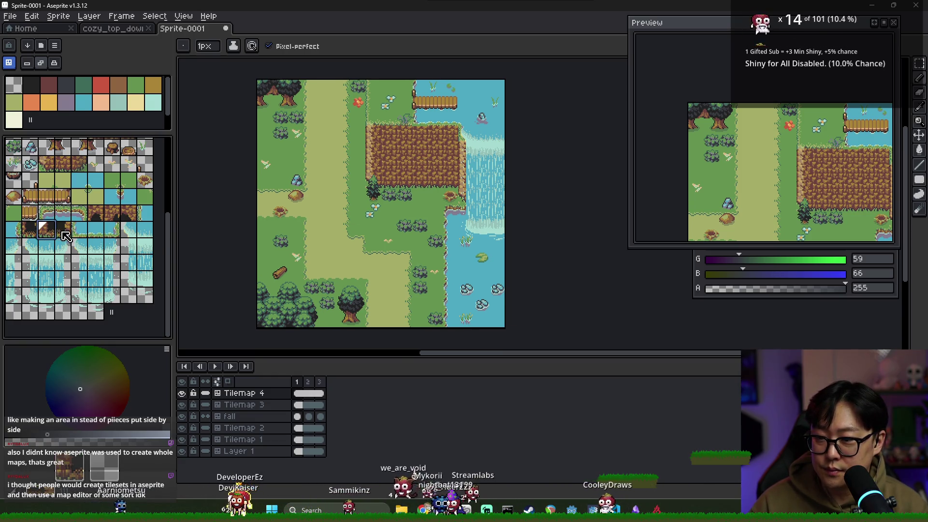
left_click(299, 395)
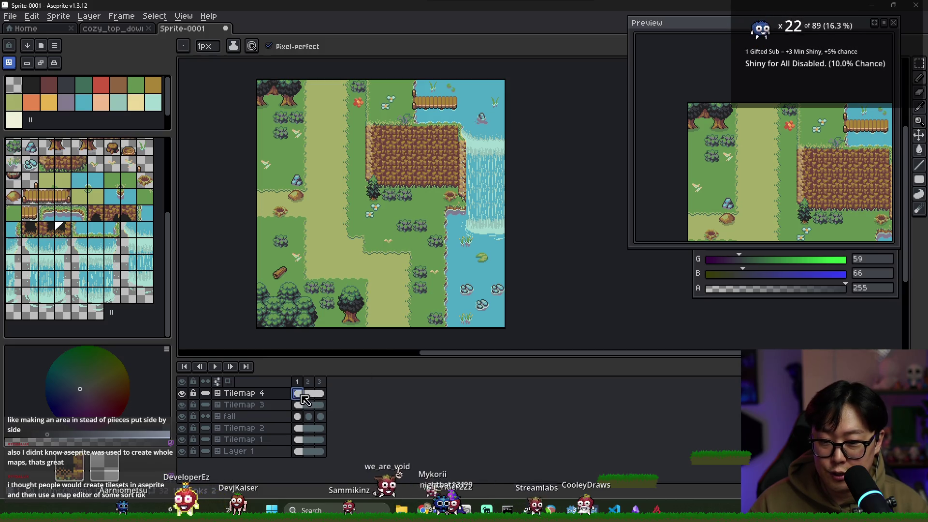
scroll(421, 182, "up", 2)
scroll(421, 182, "up", 1)
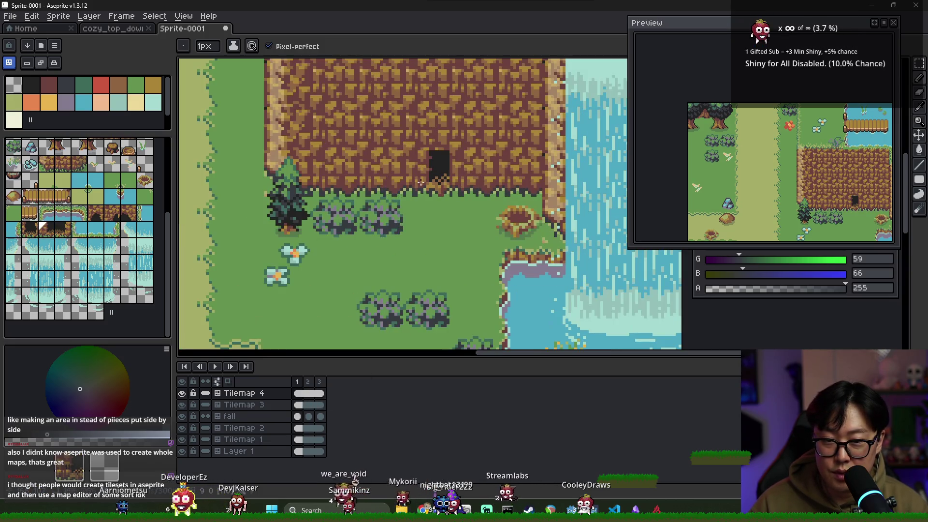
left_click(472, 173)
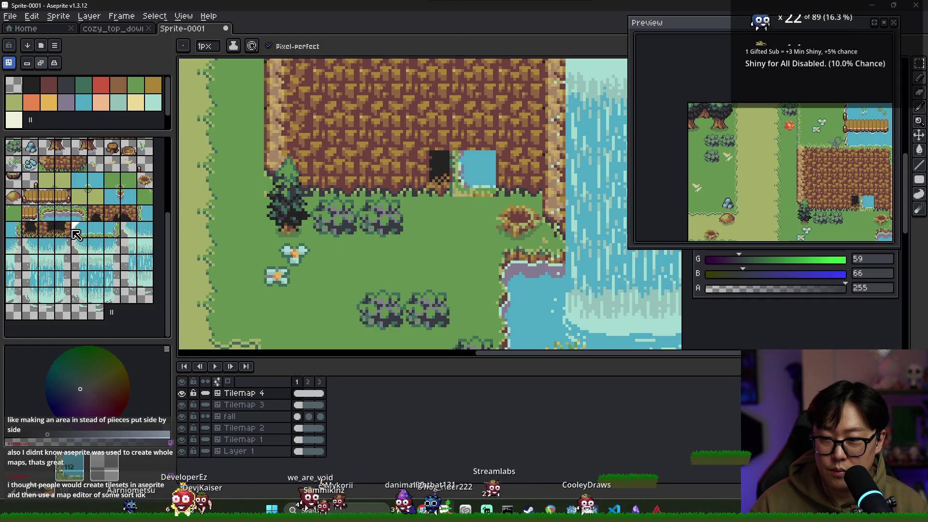
- Add side and left-edge cave pieces so the cliff opening becomes rounded
left_click(62, 228)
left_click(473, 173)
left_click(108, 213)
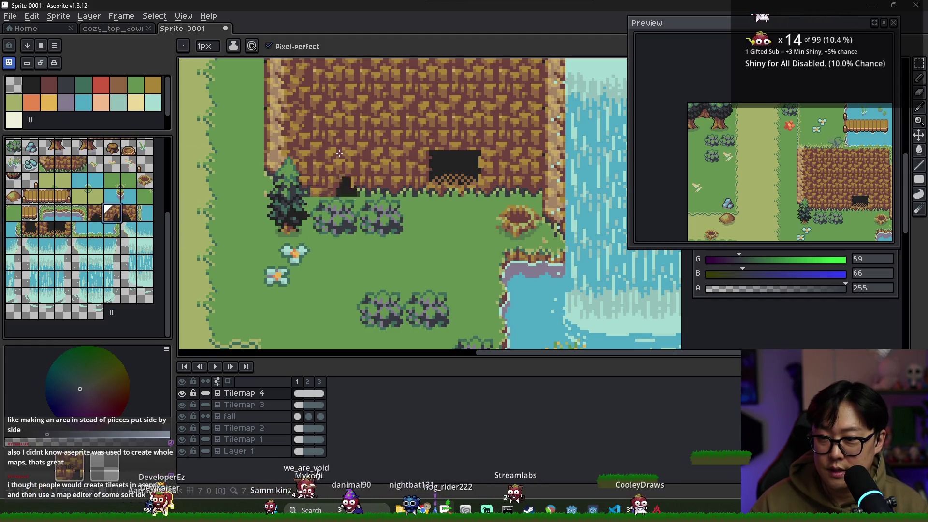
left_click(430, 140)
left_click(464, 140)
scroll(479, 208, "down", 4)
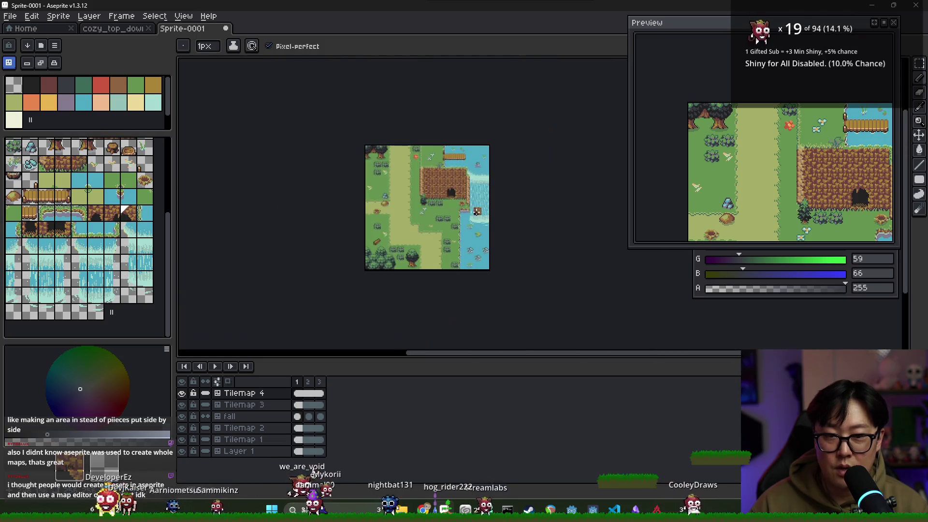
scroll(478, 208, "up", 1)
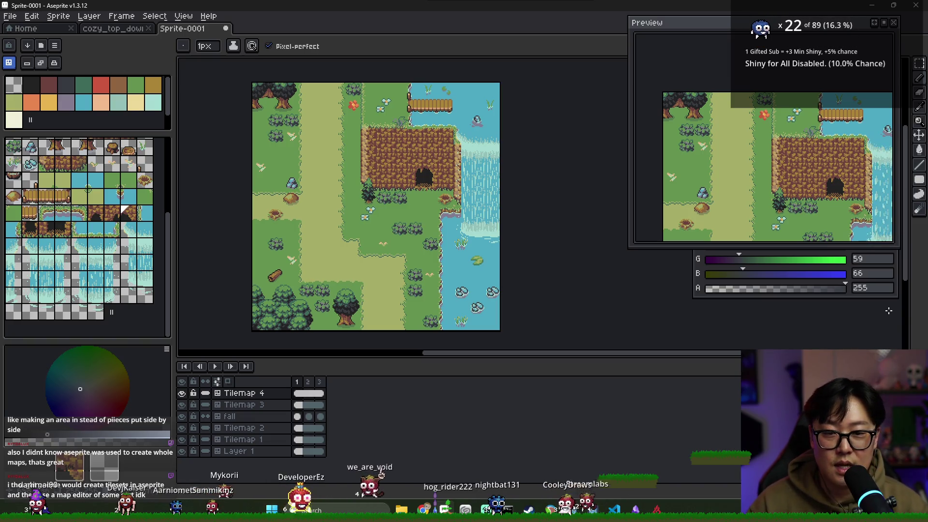
- Pan the Preview window over to the cave and river of the forest map
left_click_drag(861, 232, 762, 192)
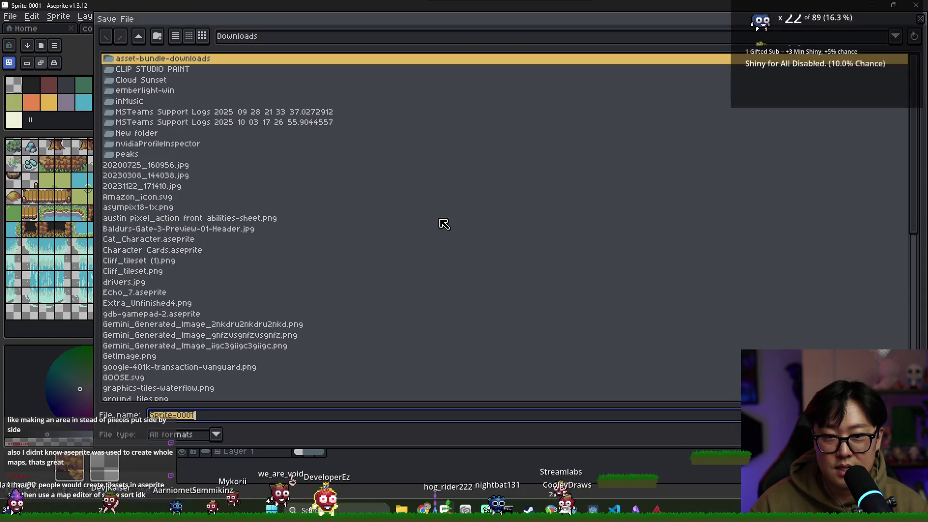
- Save the map as v0_2_example_update.aseprite in Desktop > AssetPack > cozy_top_down
key("ctrl+s")
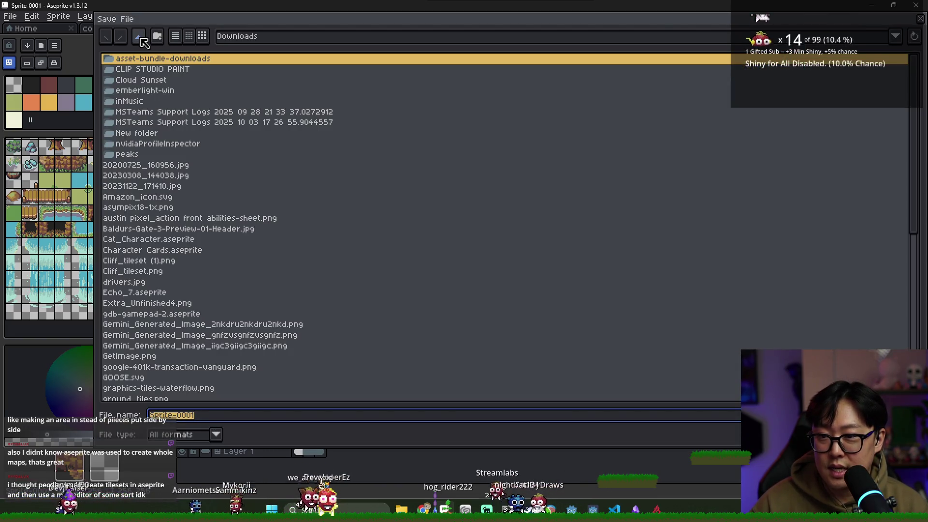
left_click(144, 42)
left_click(239, 36)
left_click(248, 87)
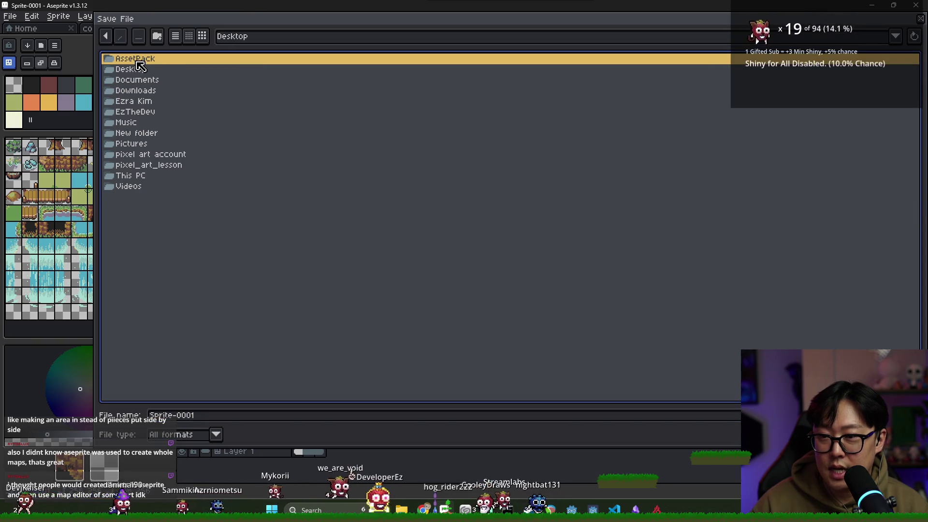
double_click(137, 62)
double_click(138, 72)
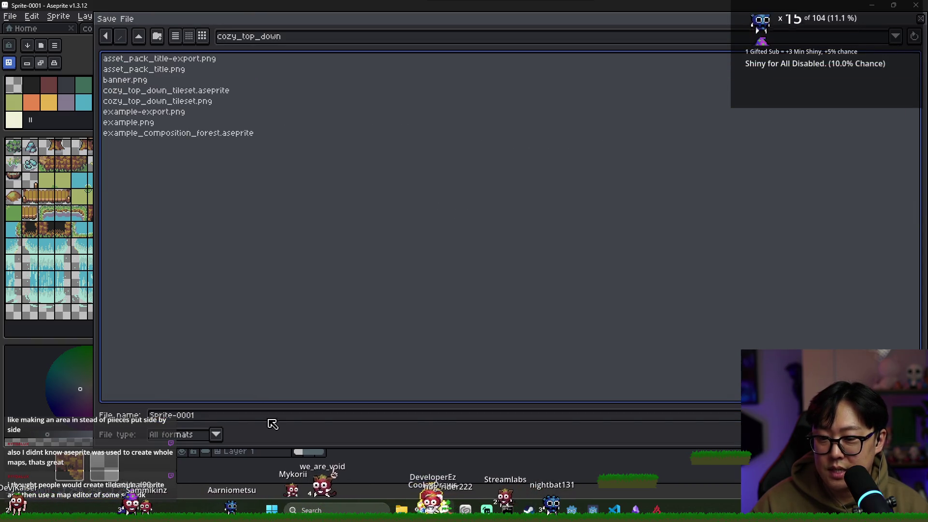
left_click(227, 416)
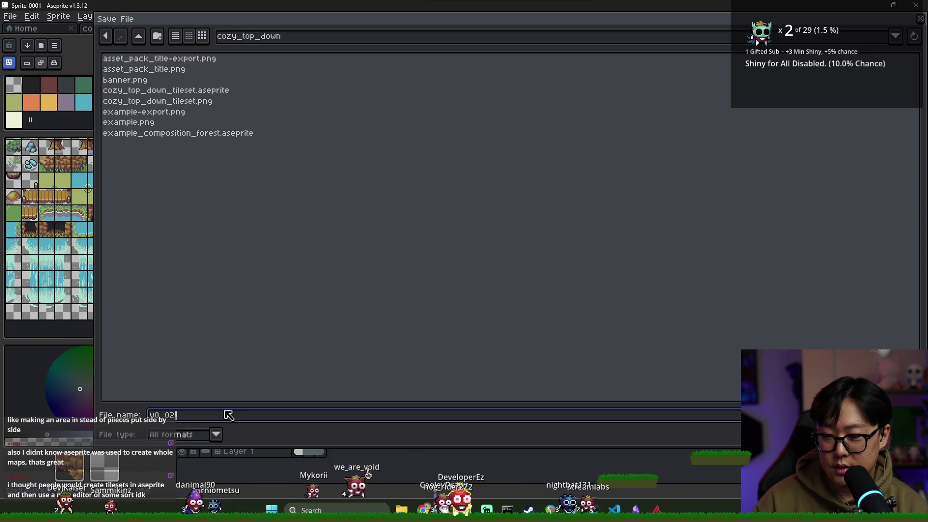
type("example_u")
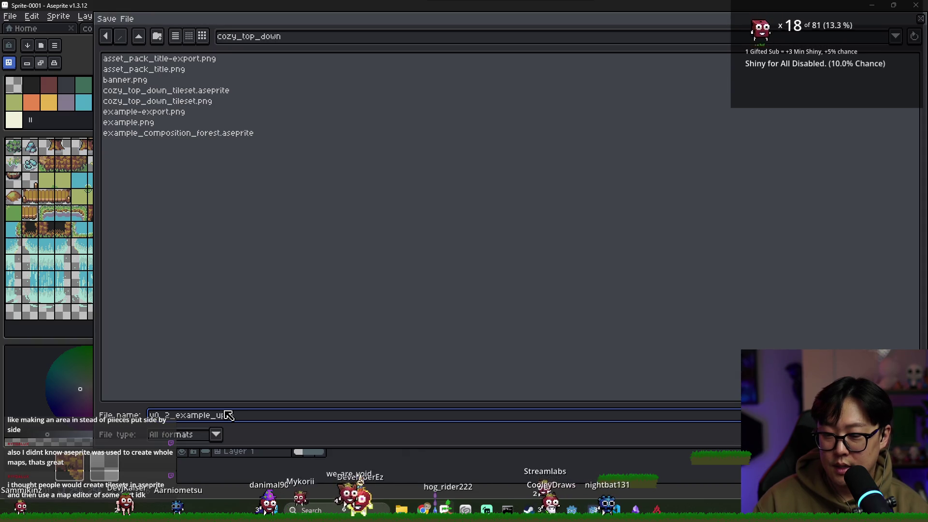
type("date")
key("Return")
- Export the map as v0_2_example_update.gif at 500% size with a looping animation
left_click(10, 16)
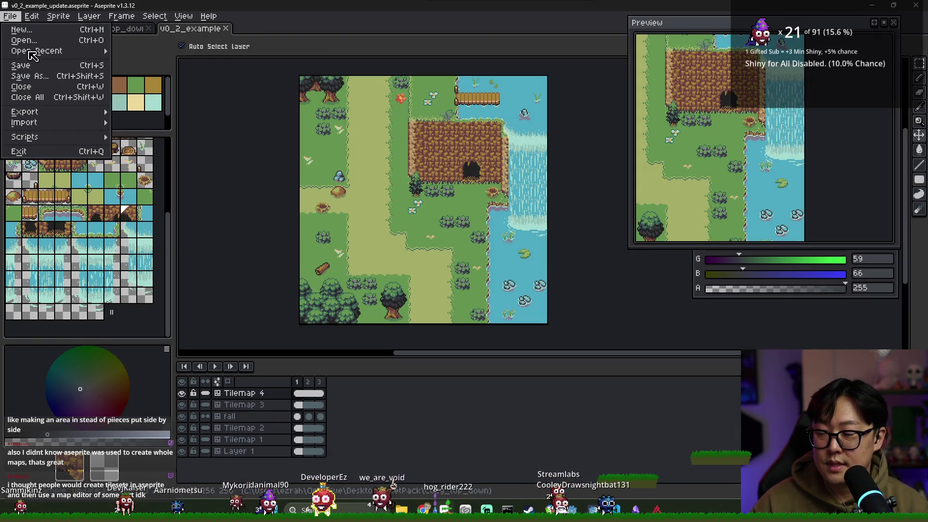
mouse_move(24, 112)
left_click(136, 111)
left_click(376, 57)
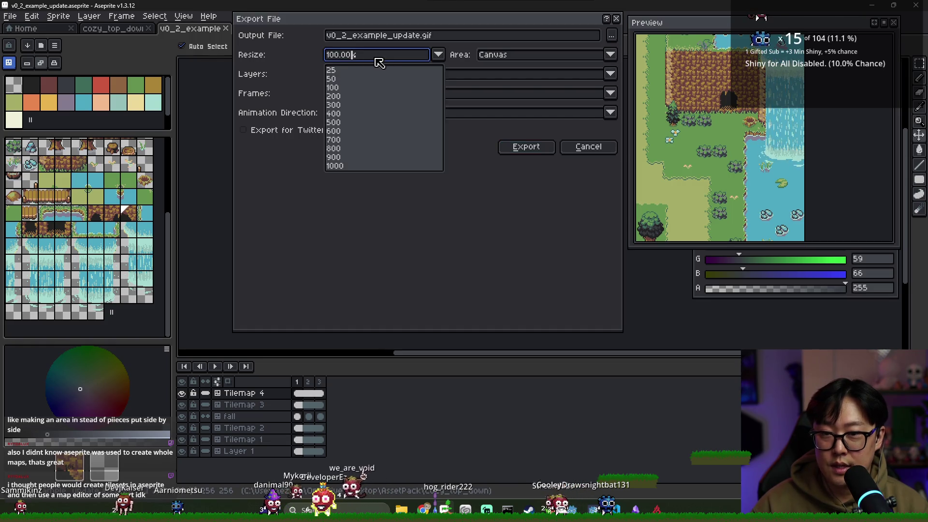
type("500")
key("Return")
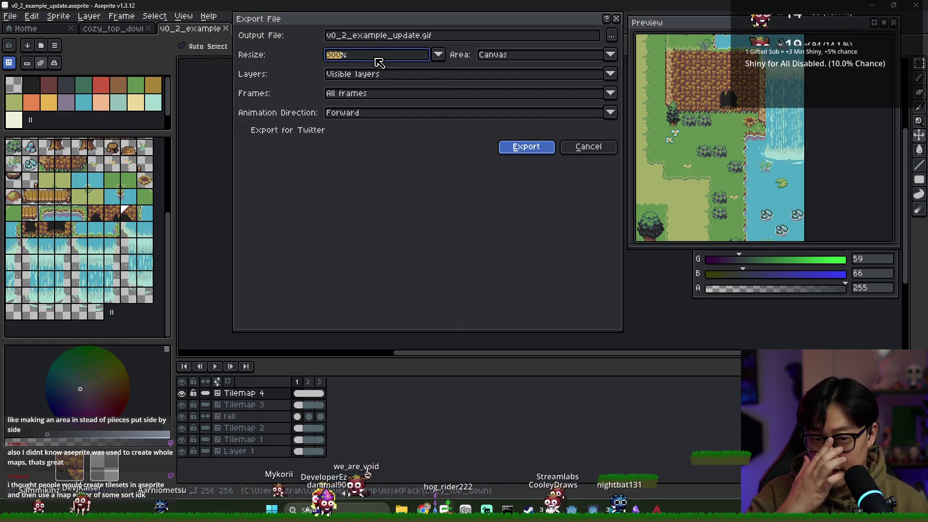
key("Return")
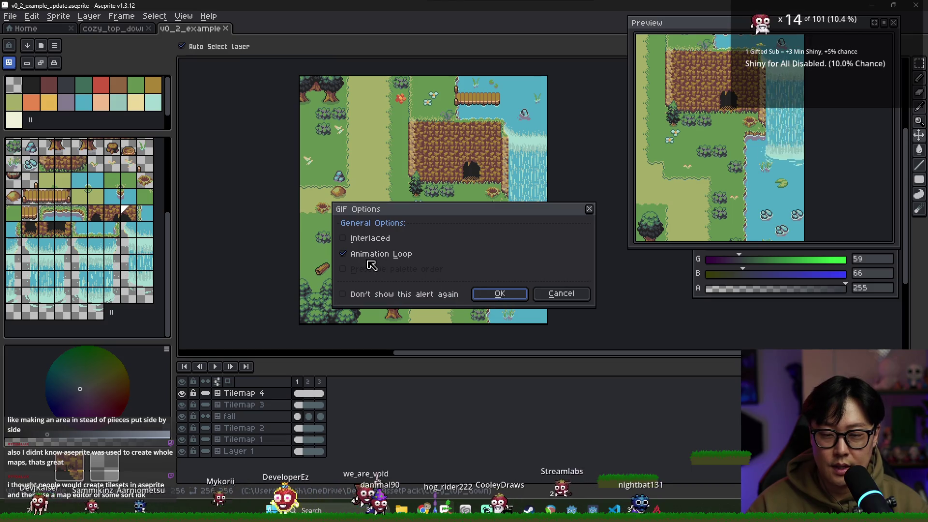
left_click(493, 293)
- Switch from Aseprite to the itch.io browser window
key("alt+Tab")
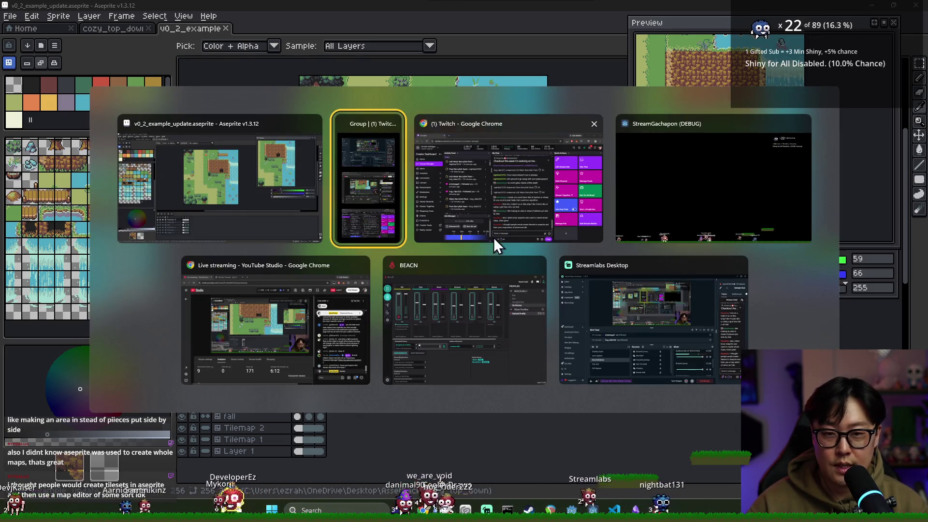
mouse_move(275, 319)
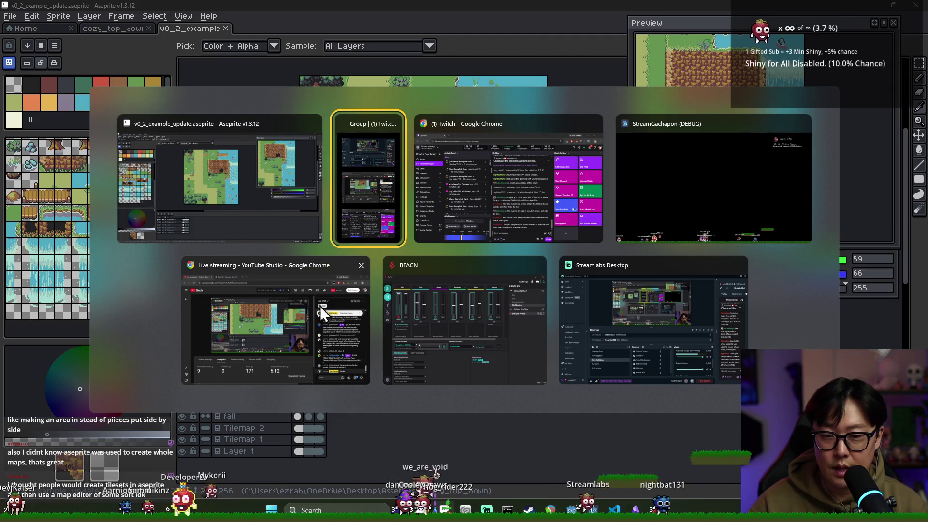
key("Escape")
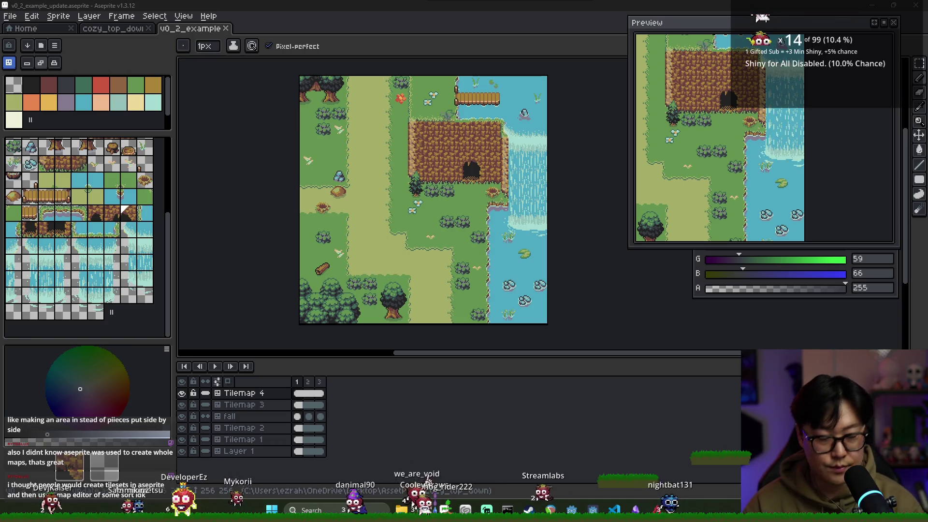
key("alt+Tab")
- Open the Forest Story - RPG Tileset [16x16] edit page from the itch.io dashboard
double_click(441, 3)
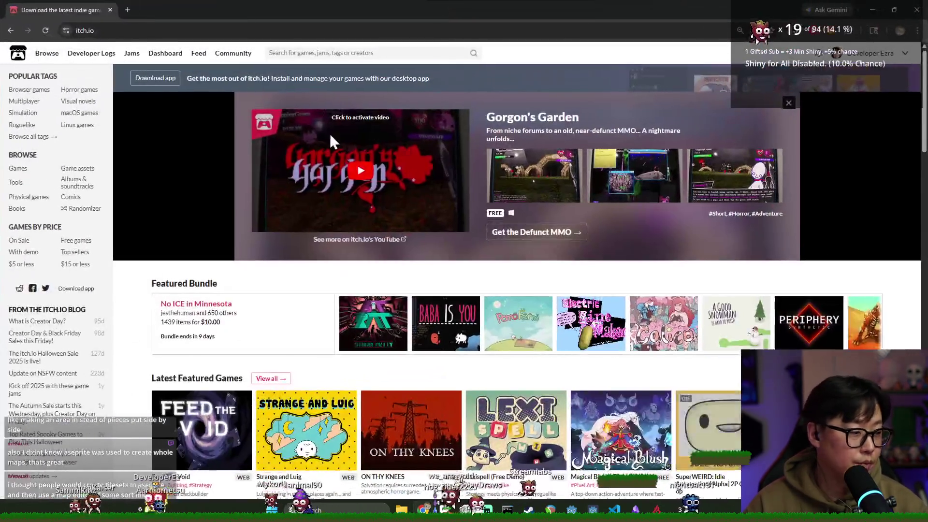
left_click(905, 52)
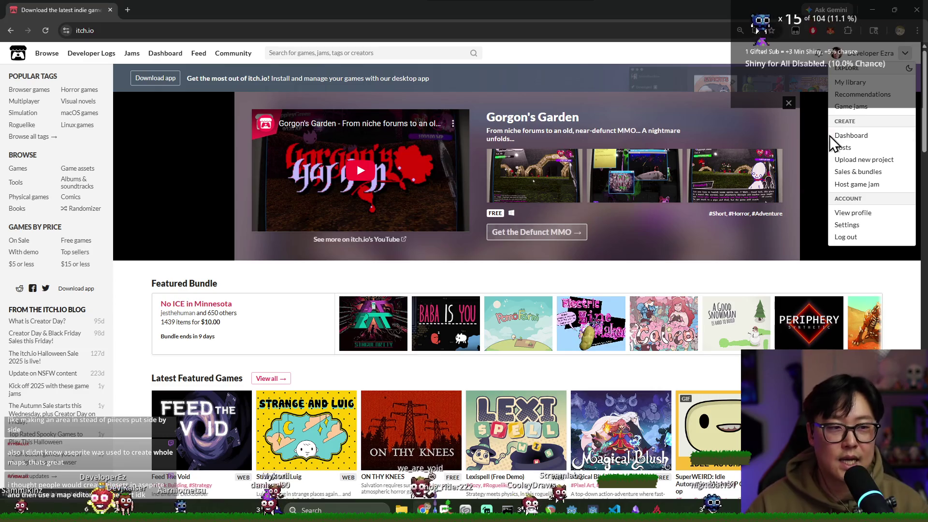
left_click(843, 136)
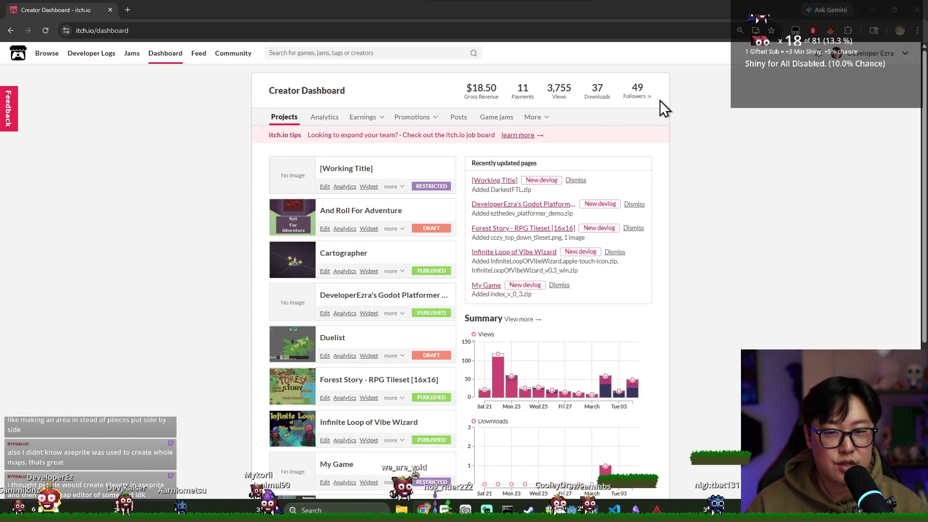
scroll(439, 212, "down", 3)
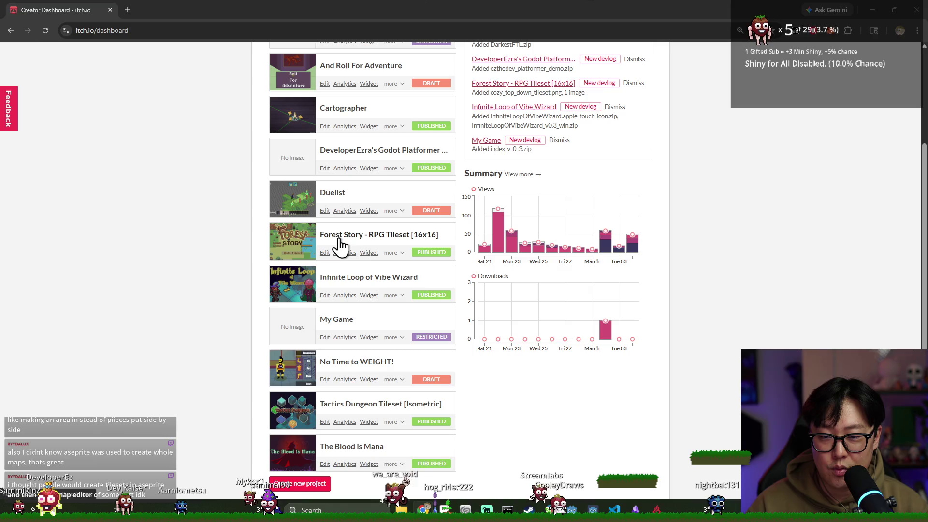
left_click(340, 236)
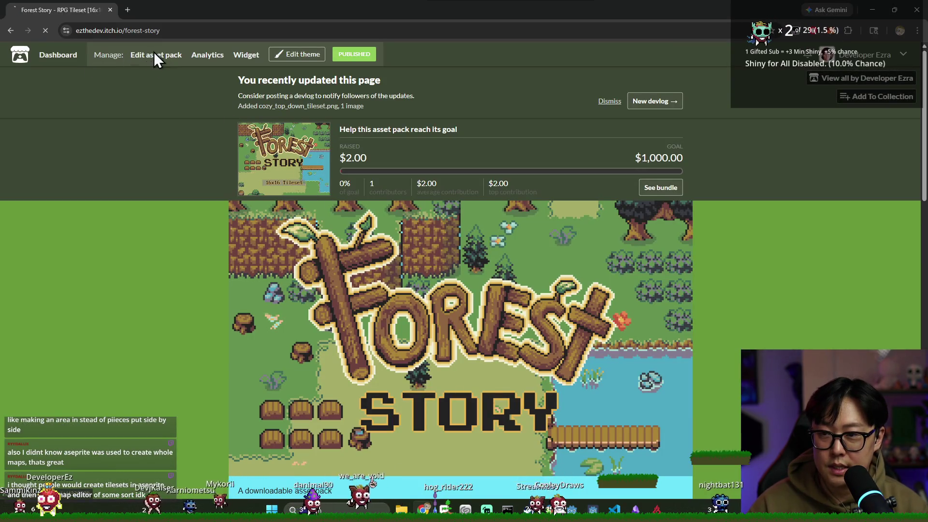
left_click(154, 53)
- Upload v0_2_example_update.gif as a screenshot and move it into first place
scroll(403, 231, "down", 5)
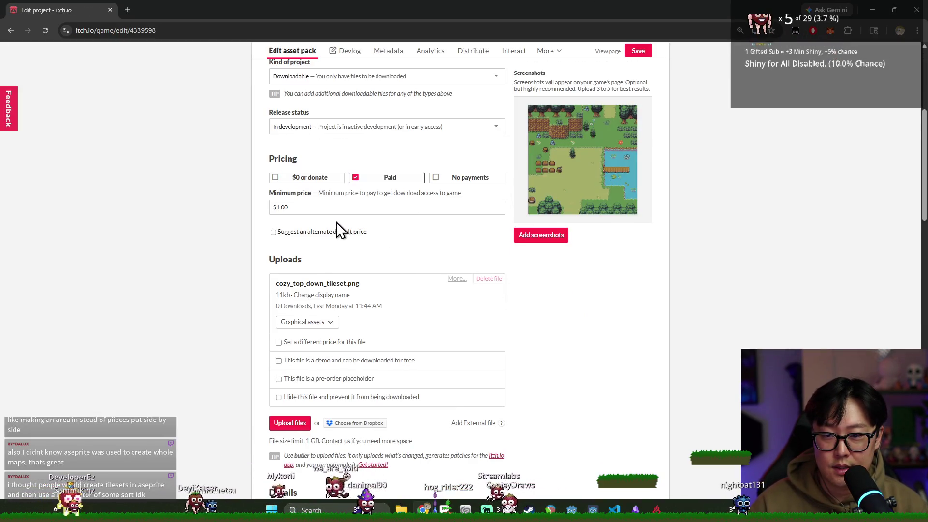
scroll(339, 228, "down", 3)
scroll(348, 228, "down", 1)
scroll(382, 227, "down", 2)
scroll(415, 221, "down", 3)
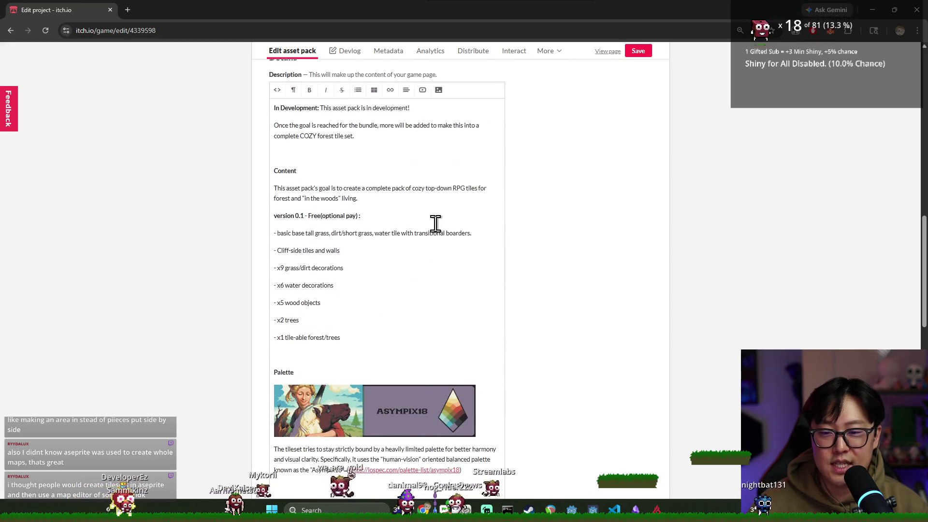
scroll(438, 225, "down", 2)
scroll(438, 228, "up", 6)
scroll(484, 225, "up", 5)
scroll(553, 290, "up", 6)
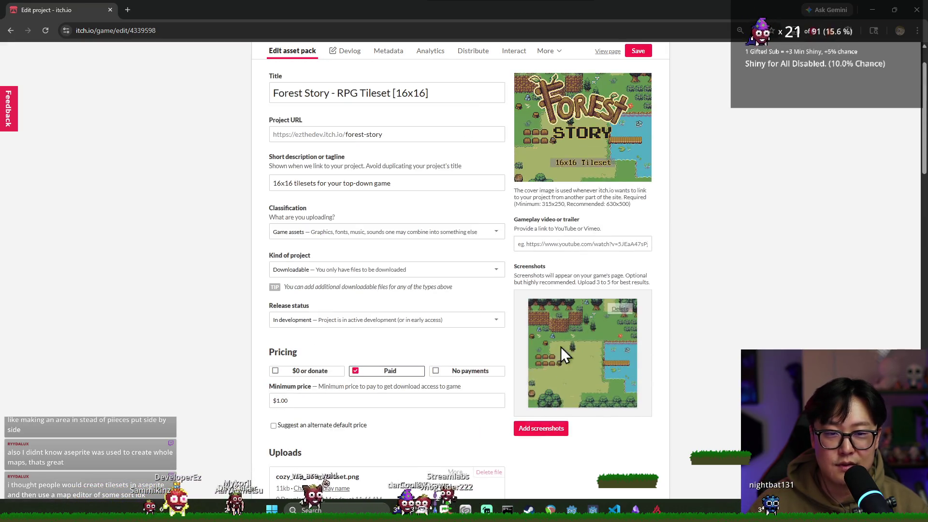
scroll(559, 396, "down", 1)
scroll(553, 387, "down", 1)
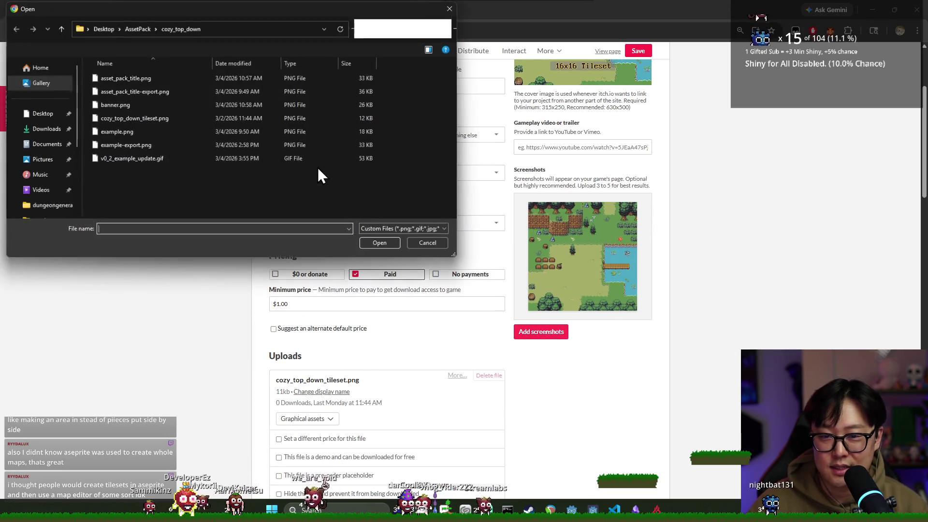
left_click(141, 92)
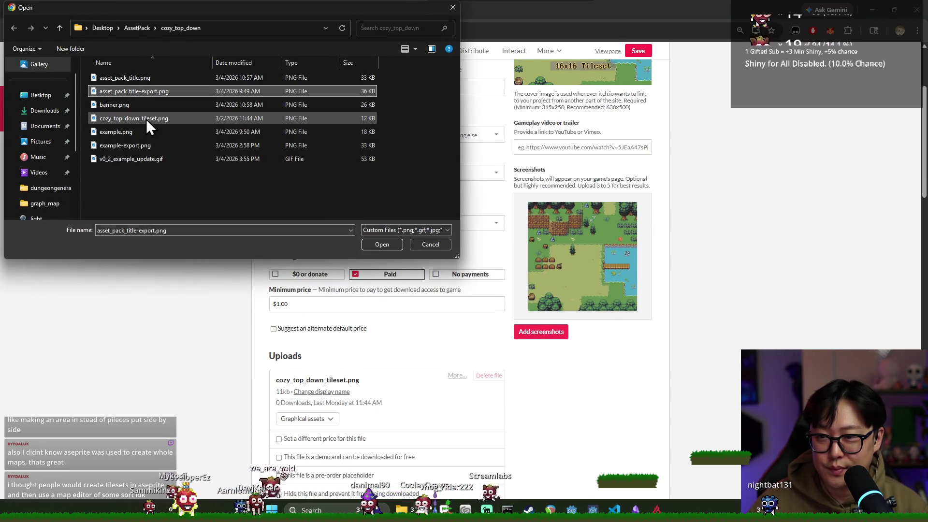
left_click(145, 158)
key("Return")
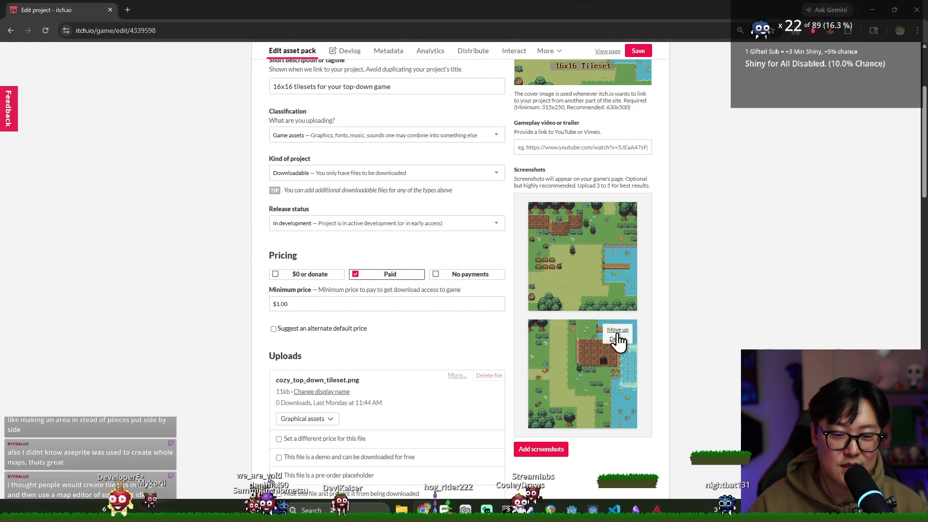
left_click(617, 331)
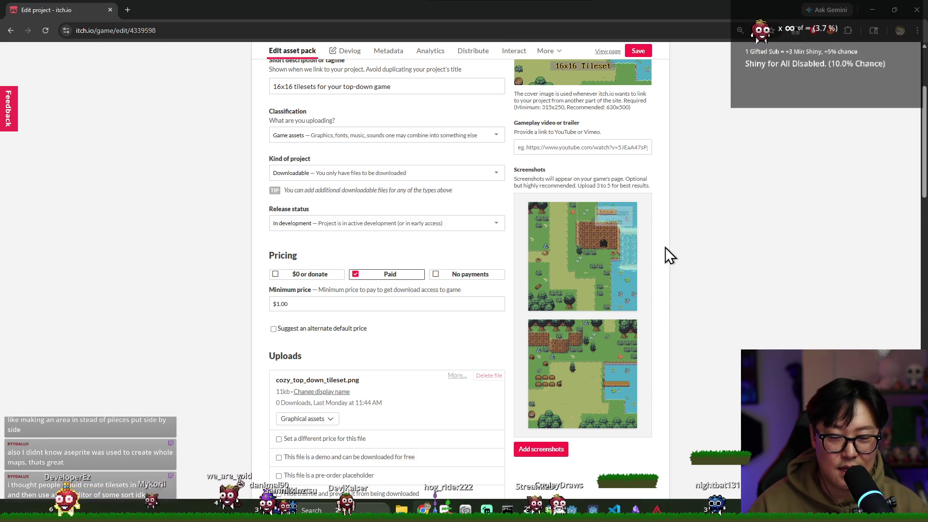
- Check the updated screenshot order, then head back to Aseprite
scroll(669, 263, "up", 2)
scroll(667, 273, "down", 2)
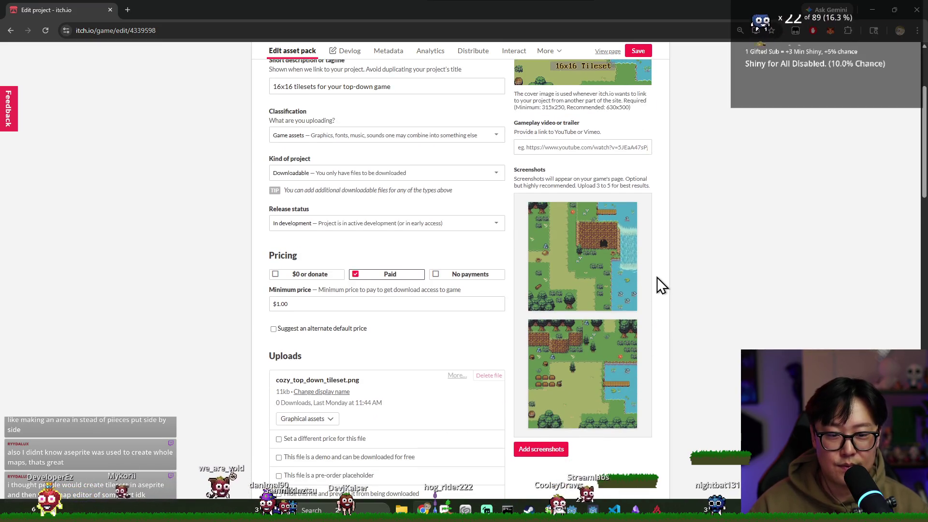
scroll(648, 279, "down", 1)
scroll(532, 290, "down", 2)
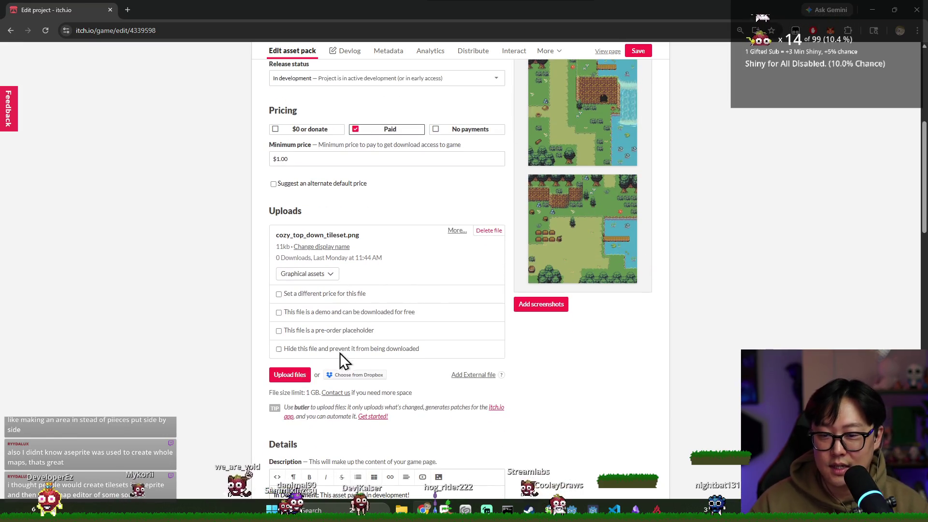
key("alt+Tab")
- Re-export the cozy_top_down_tileset document over the existing cozy_top_down_tileset.png
left_click(601, 227)
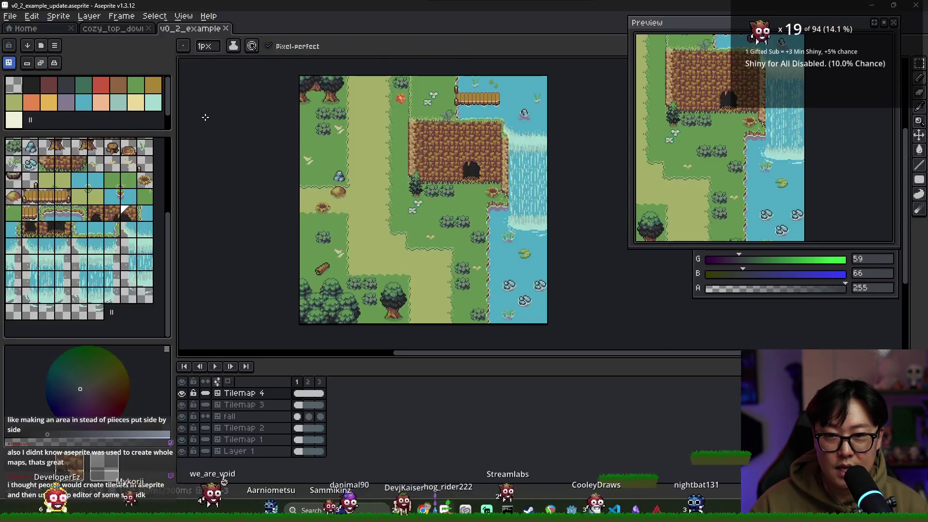
left_click(113, 28)
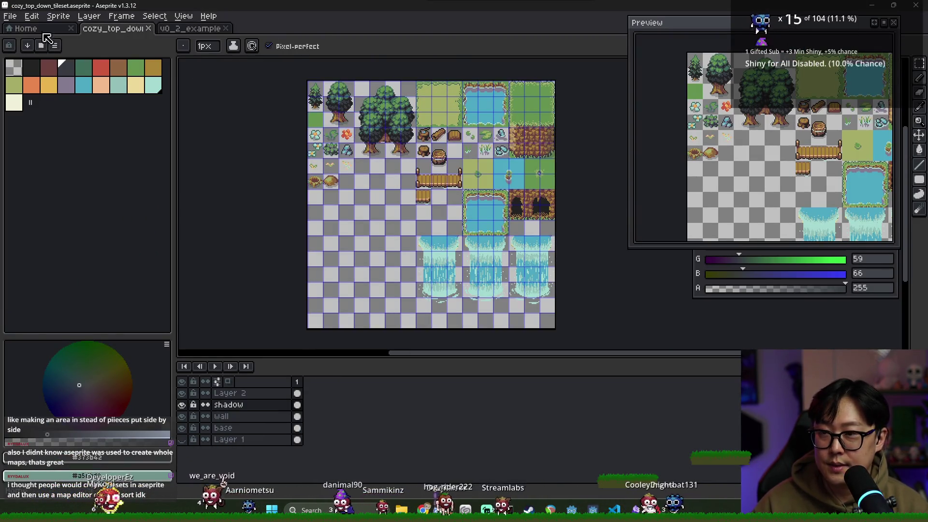
left_click(9, 16)
mouse_move(43, 108)
left_click(140, 113)
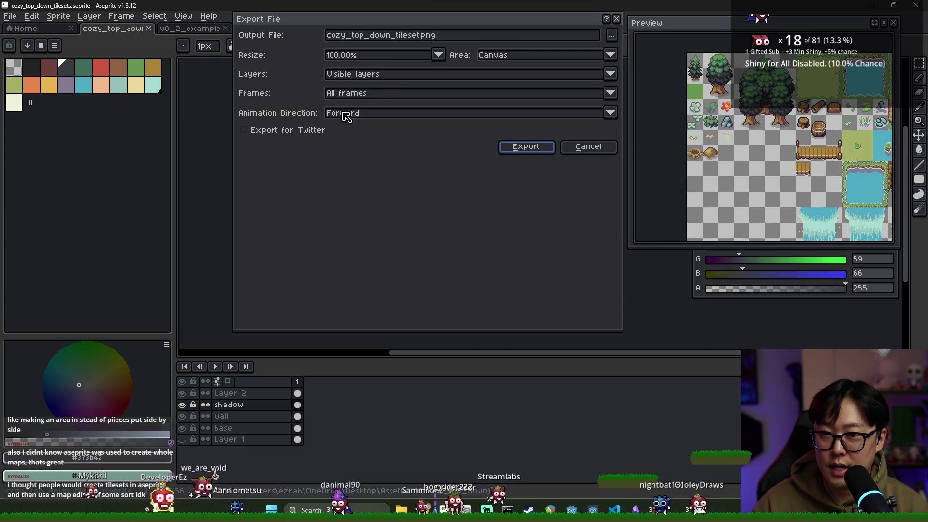
left_click(525, 147)
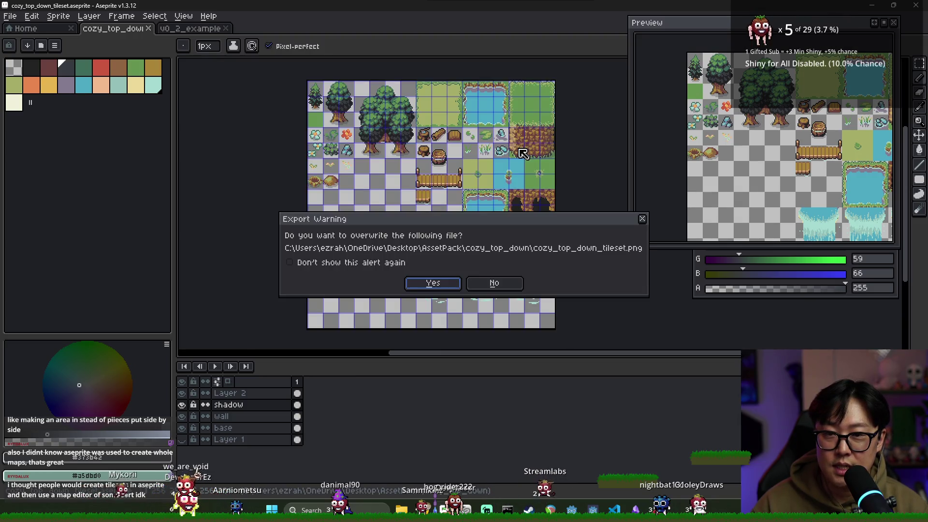
left_click(448, 285)
- Switch to the 'Edit project - itch.io' Chrome window
key("alt+Tab")
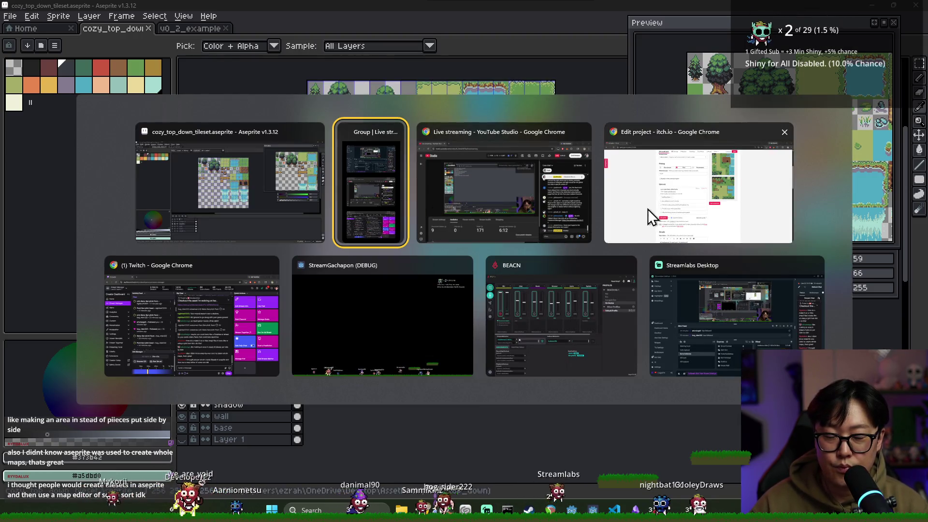
left_click(648, 209)
scroll(372, 287, "down", 1)
- Upload cozy_top_down_tileset.png as the asset pack's downloadable file
left_click(291, 328)
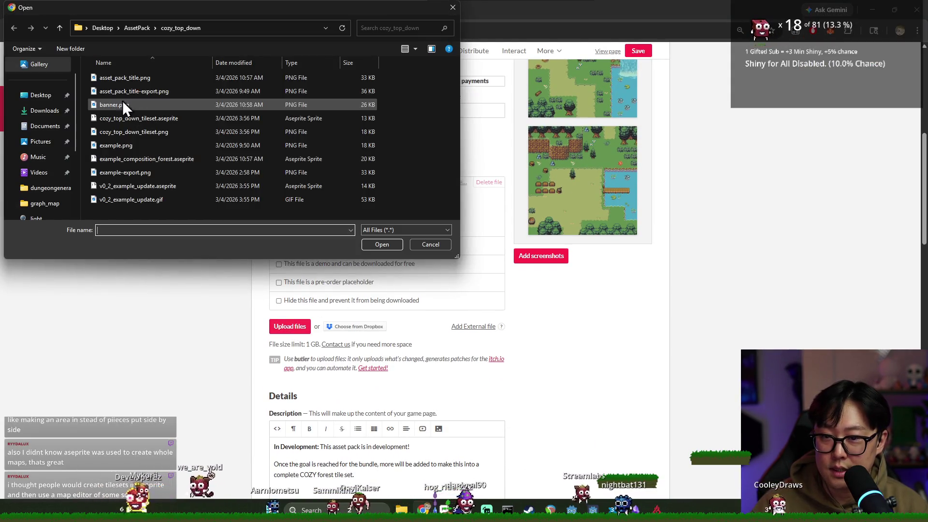
double_click(125, 132)
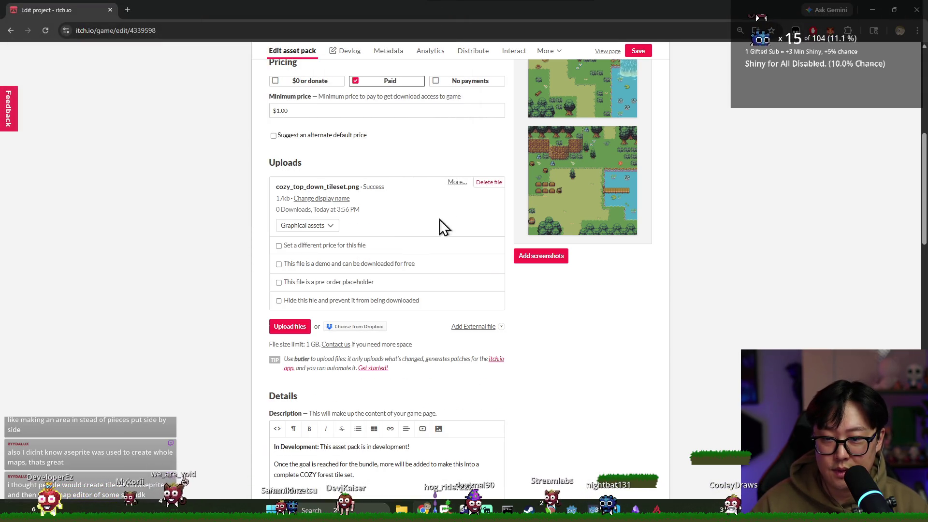
scroll(565, 244, "down", 2)
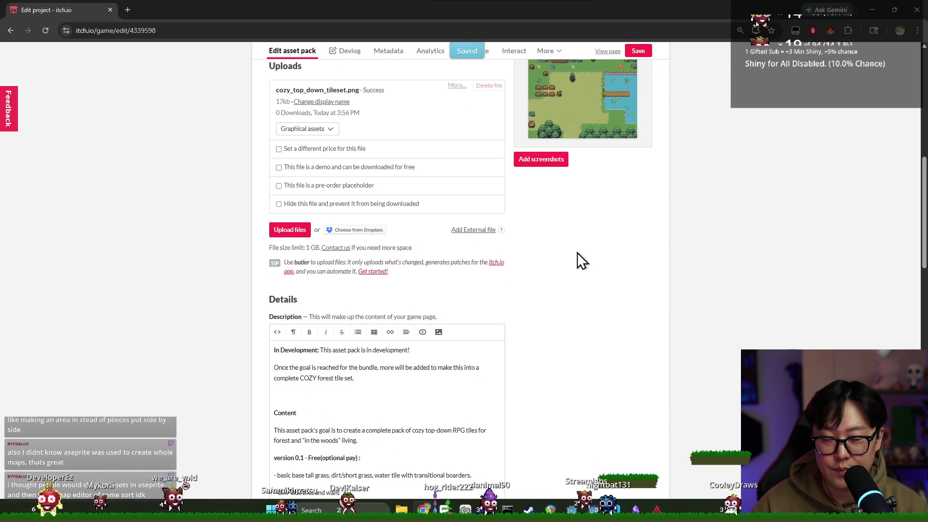
scroll(577, 253, "up", 4)
scroll(583, 260, "up", 2)
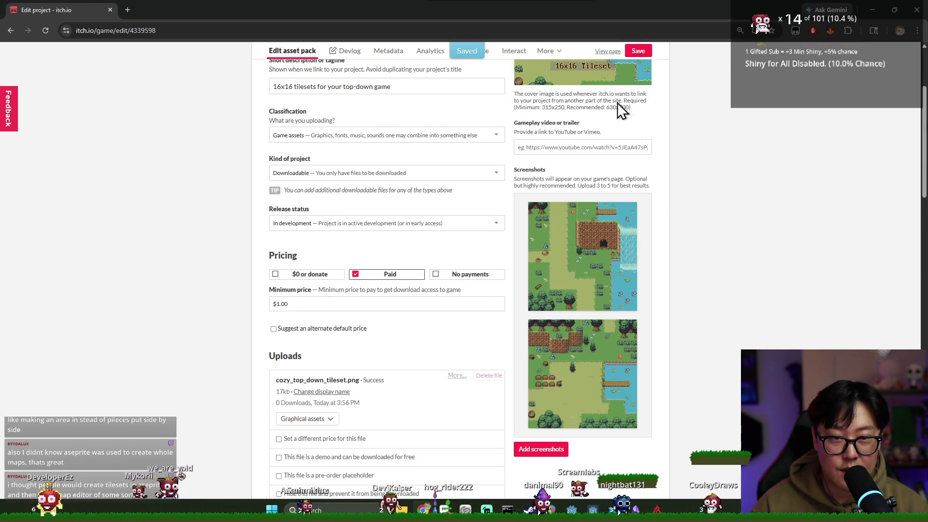
- Open the public Forest Story page and scroll down to its screenshots
left_click(607, 52)
scroll(580, 154, "down", 5)
scroll(535, 170, "down", 4)
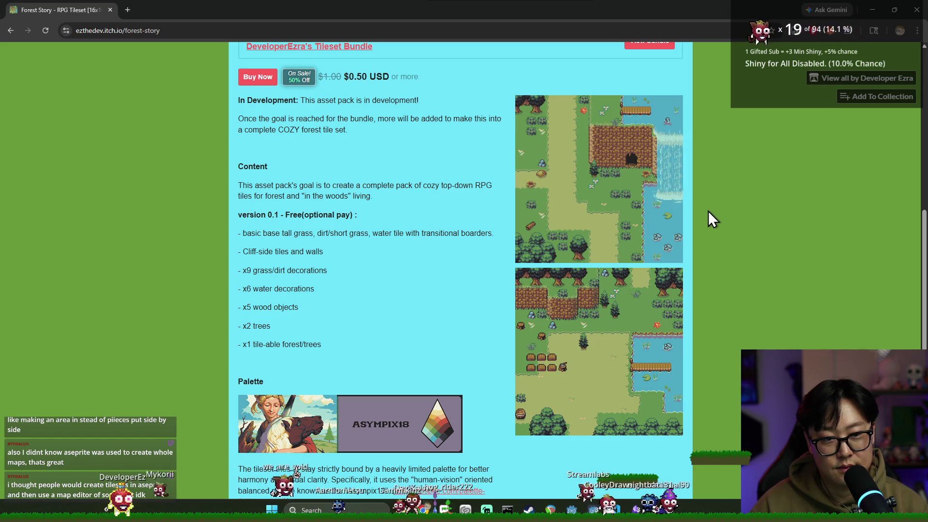
- Flip through the first screenshots in the lightbox, then scroll down the page
left_click(623, 219)
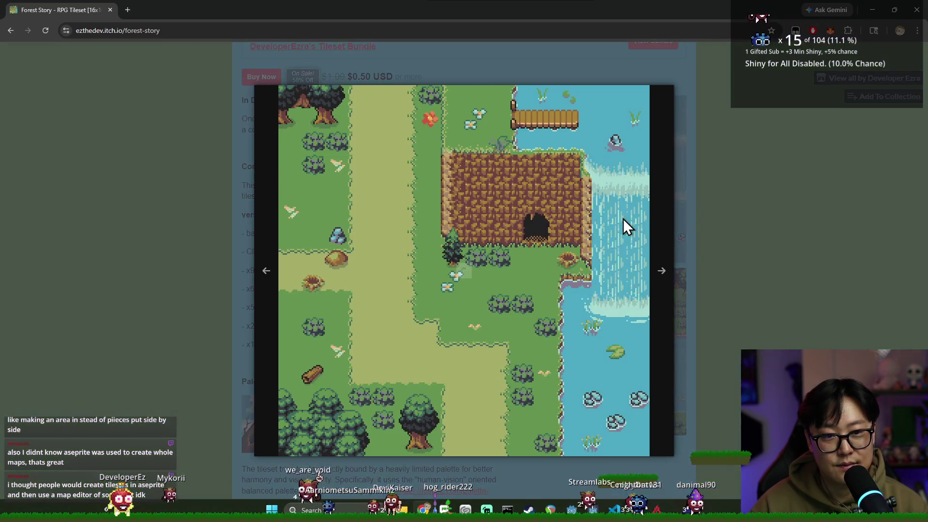
left_click(662, 272)
left_click(249, 273)
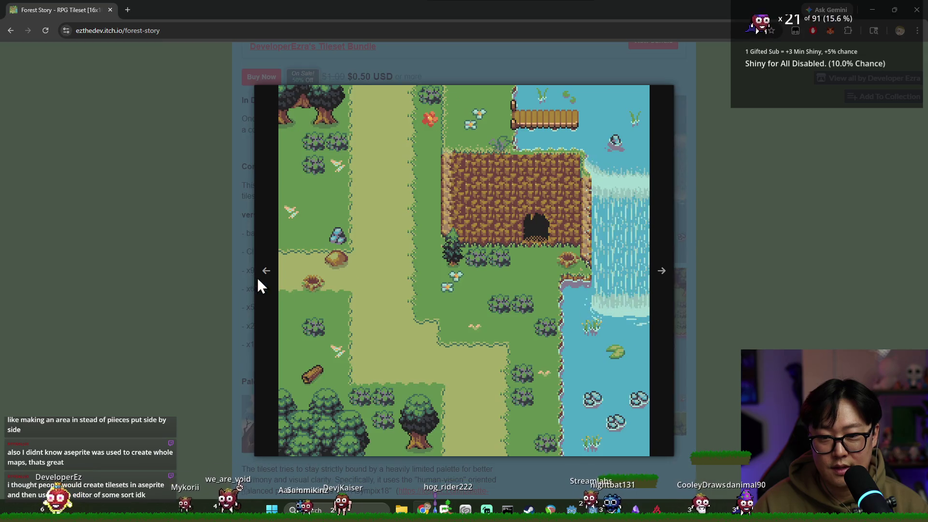
left_click(661, 279)
left_click(727, 274)
scroll(677, 270, "down", 1)
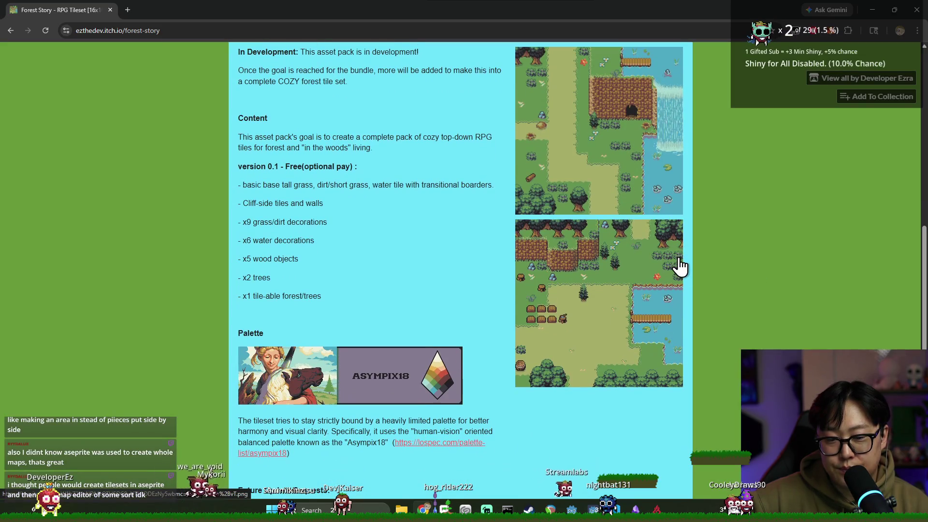
scroll(698, 263, "down", 5)
scroll(682, 269, "down", 1)
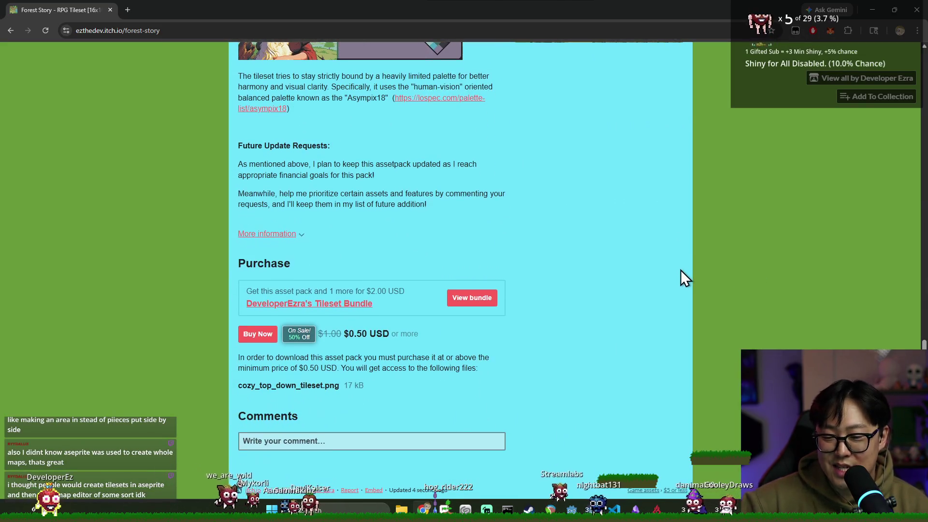
scroll(673, 290, "up", 9)
- Enlarge the waterfall, cave, forest clearing and pond-and-bridge screenshots to compare them
left_click(660, 296)
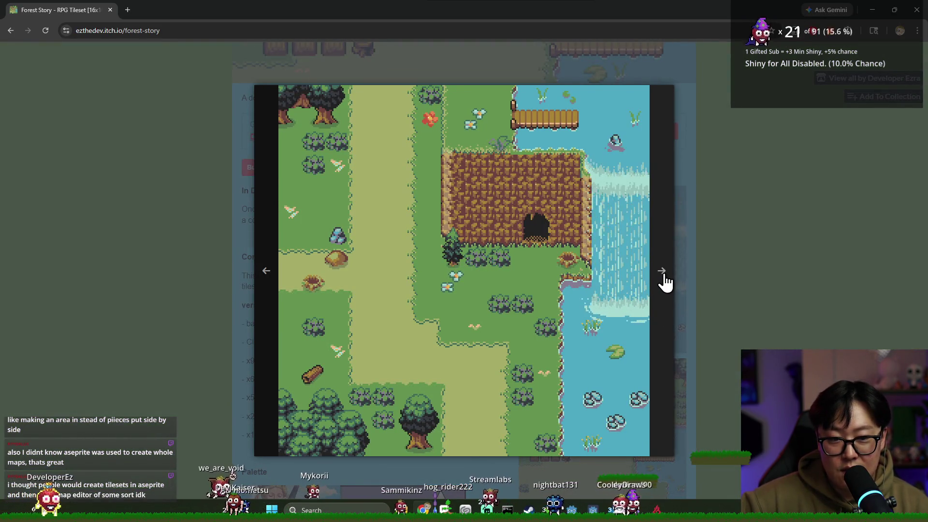
left_click(664, 275)
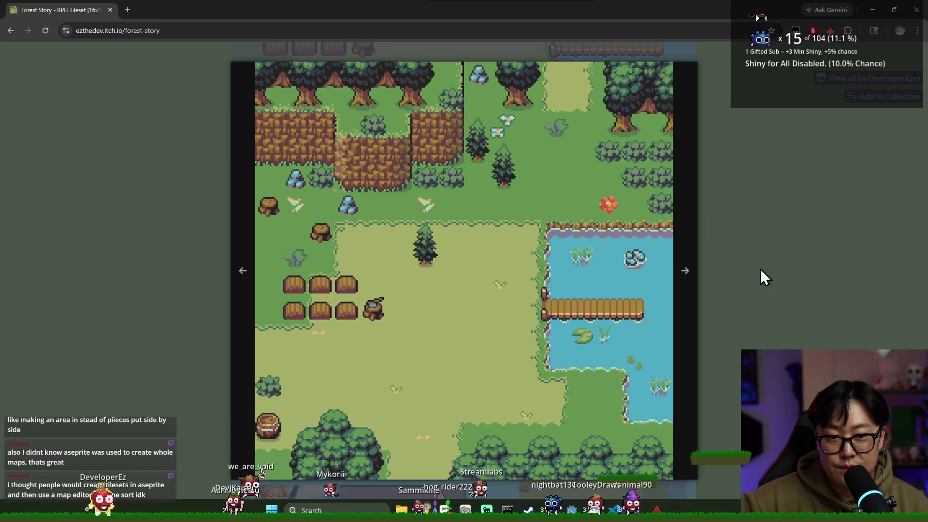
left_click(761, 270)
scroll(636, 267, "down", 3)
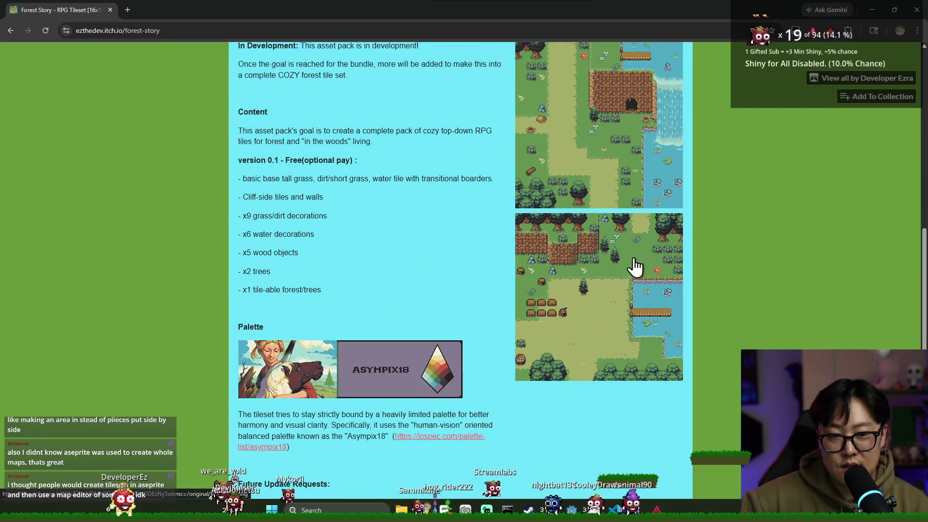
left_click(589, 191)
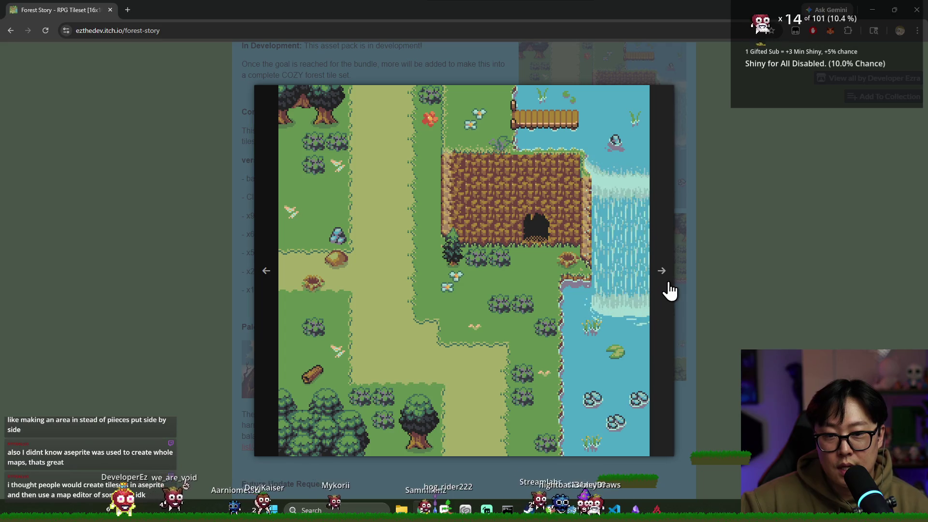
left_click(745, 264)
left_click(646, 256)
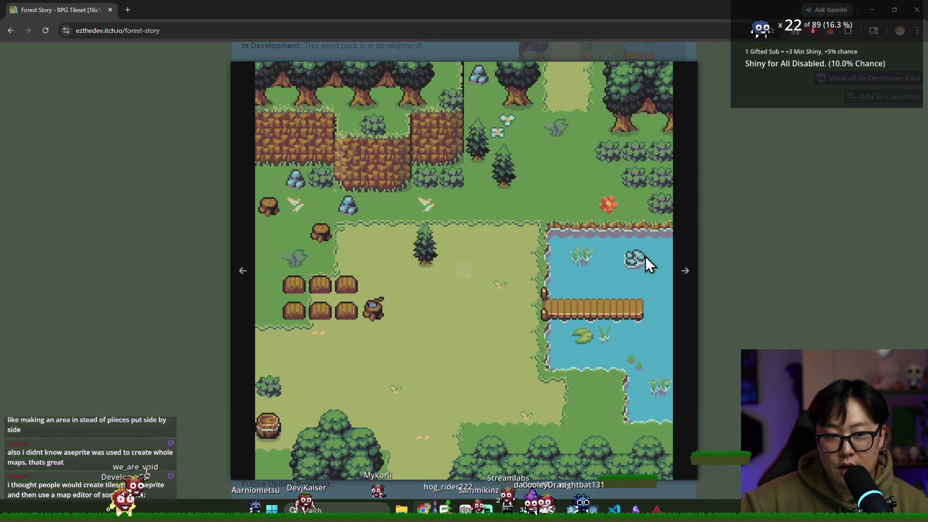
left_click(723, 257)
scroll(707, 260, "down", 3)
scroll(685, 263, "down", 2)
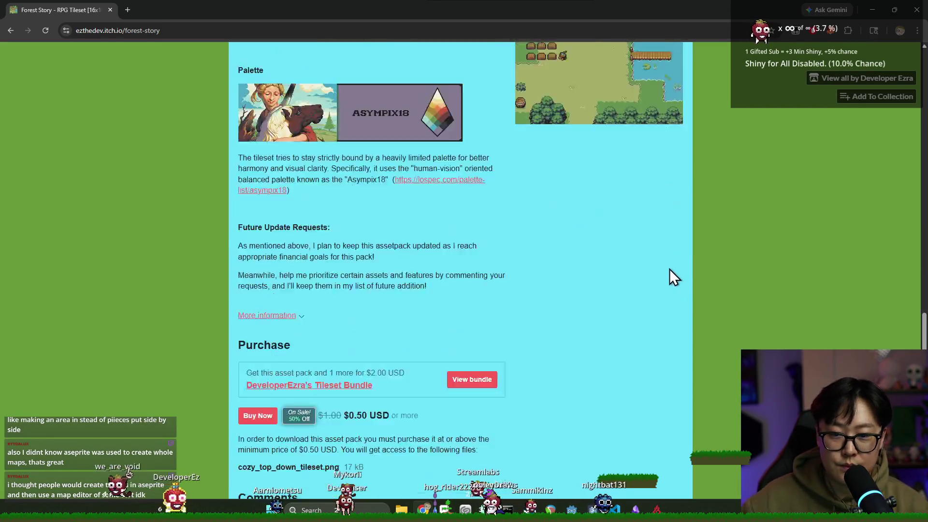
scroll(670, 269, "down", 2)
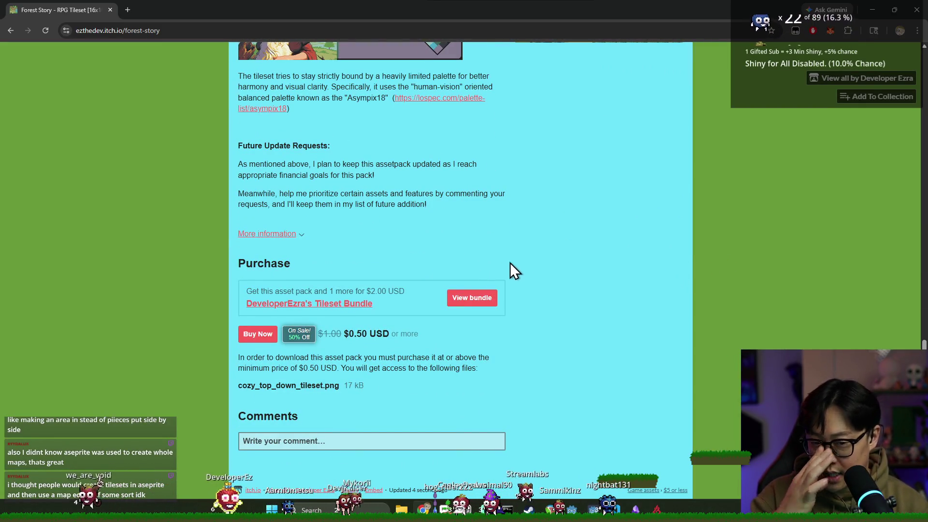
scroll(493, 286, "up", 5)
scroll(531, 293, "up", 5)
- Flip once more between the pond and waterfall-cliff screenshots, then close Chrome
left_click(533, 296)
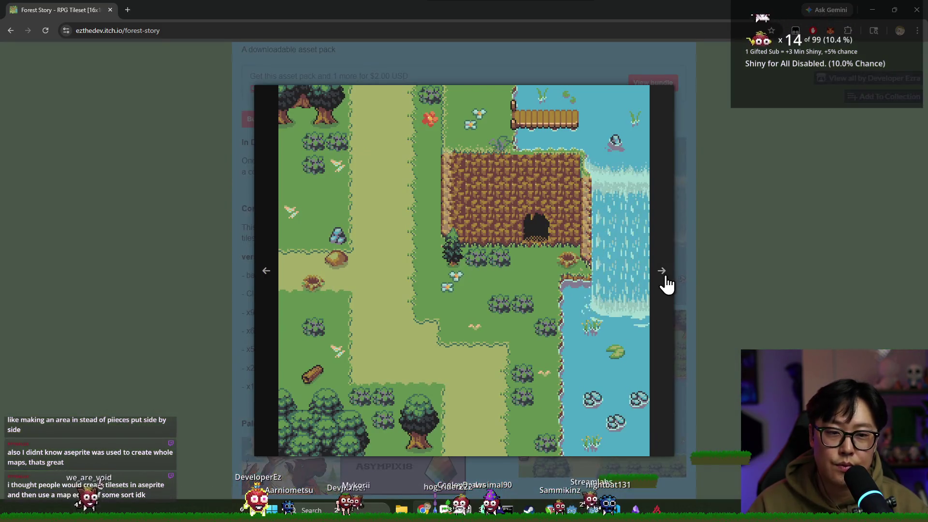
left_click(666, 277)
left_click(684, 273)
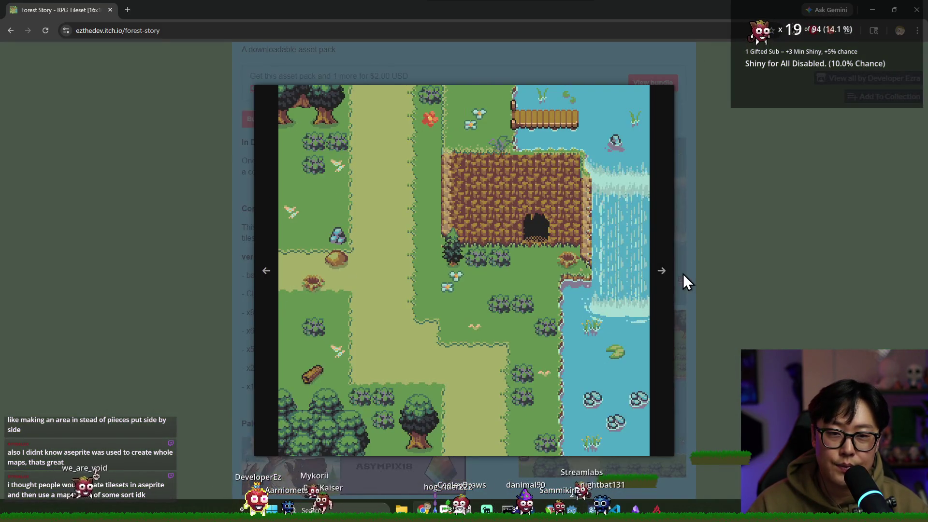
left_click(669, 274)
left_click(686, 274)
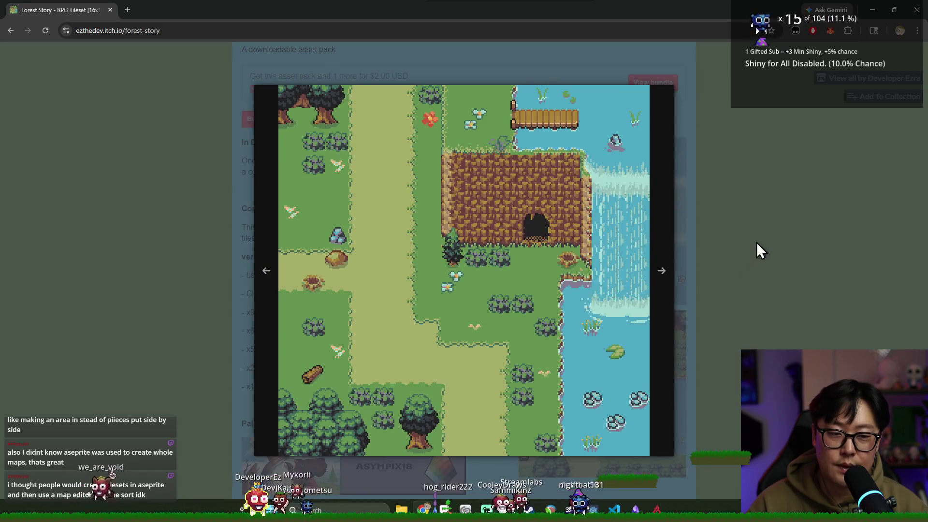
left_click(738, 251)
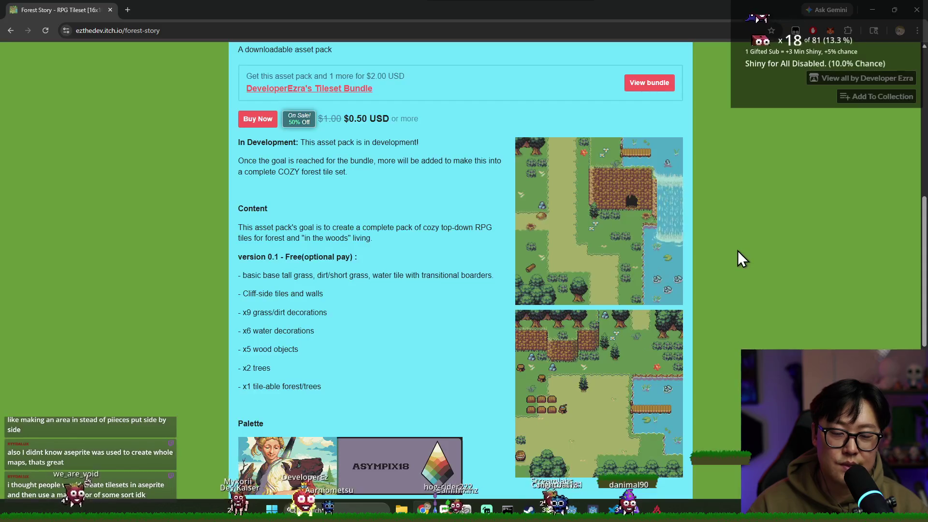
scroll(695, 202, "down", 5)
scroll(693, 190, "up", 5)
scroll(694, 190, "up", 4)
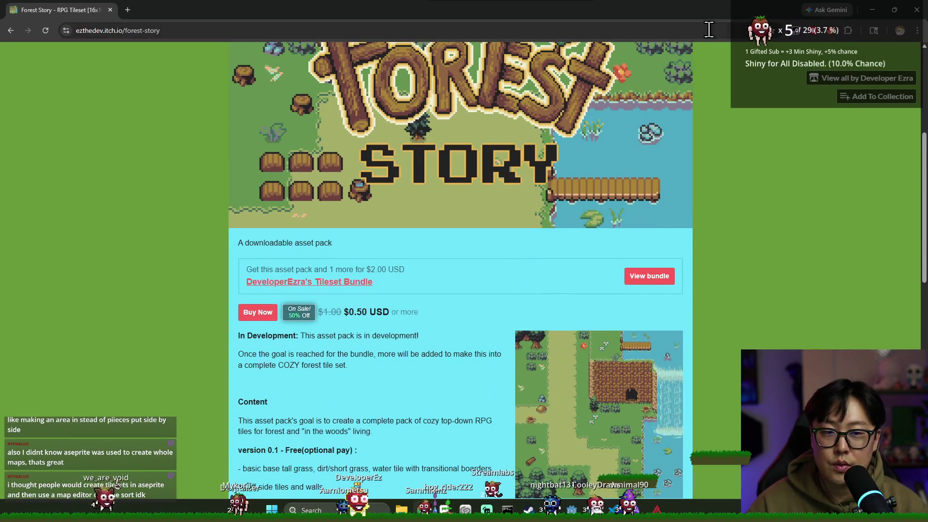
scroll(524, 115, "up", 2)
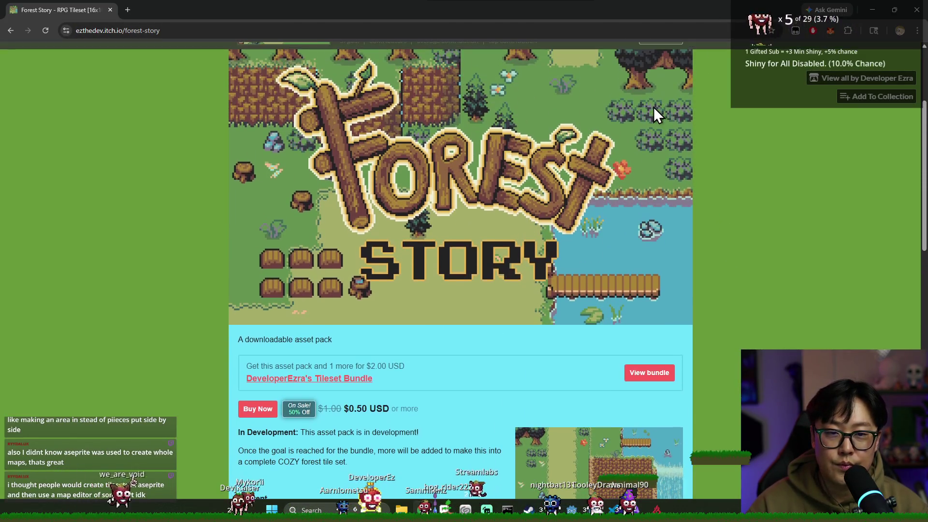
left_click(916, 10)
- Close the cozy_top_down tileset and v0_2_example_update tabs, staying in Aseprite
left_click(148, 29)
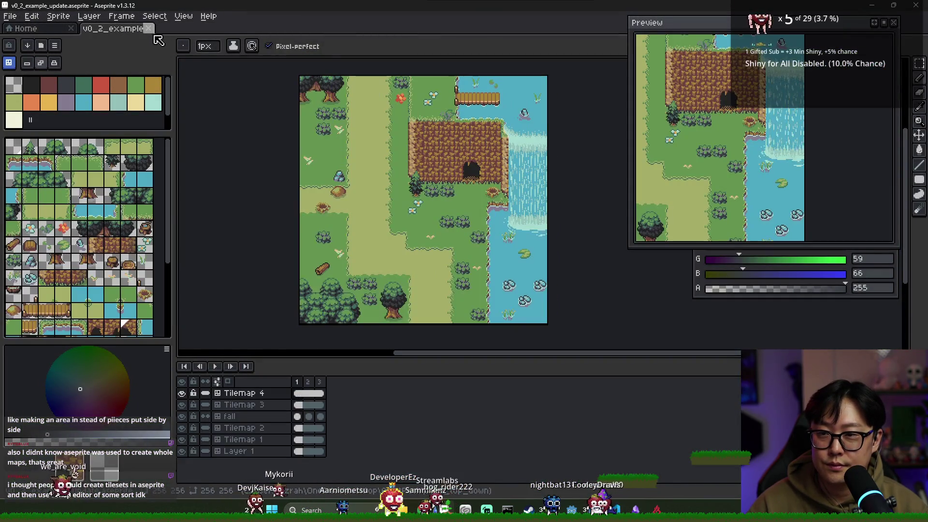
left_click(150, 29)
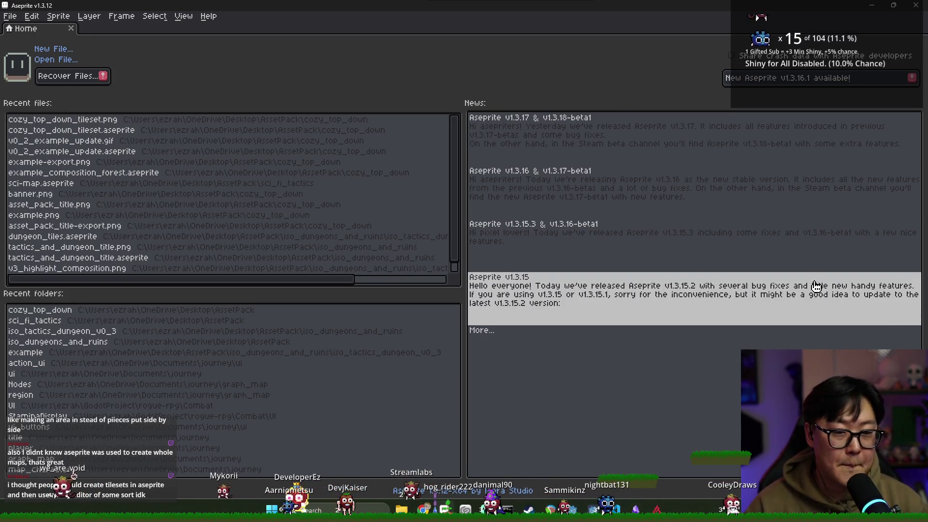
key("alt+Tab")
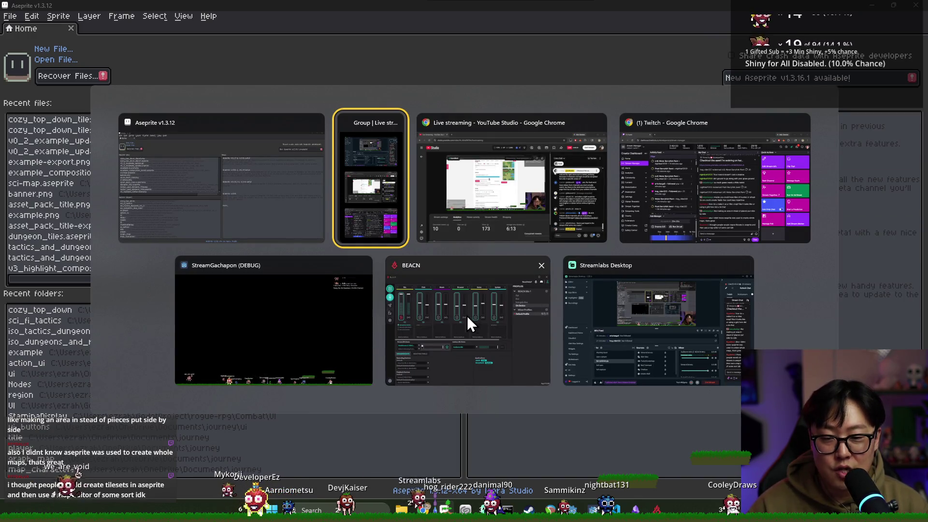
key("Escape")
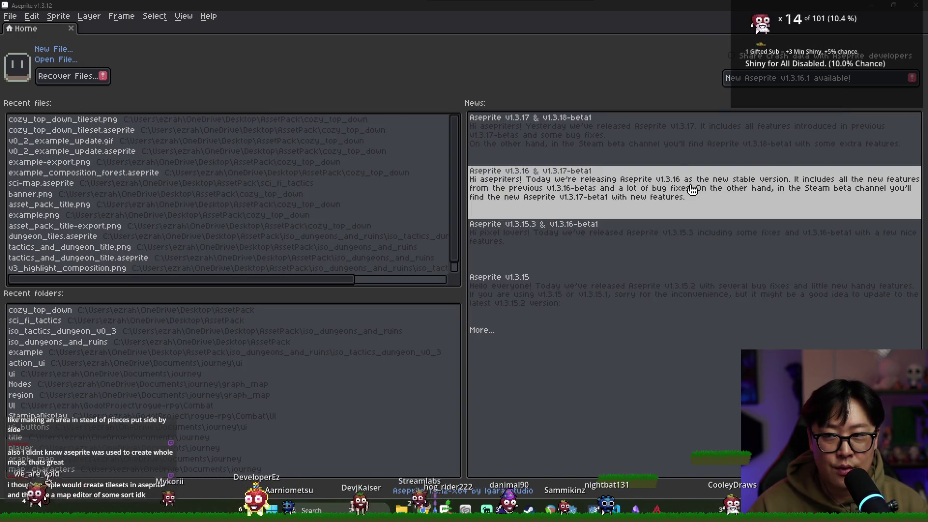
key("alt+Tab")
key("Escape")
key("alt+Tab")
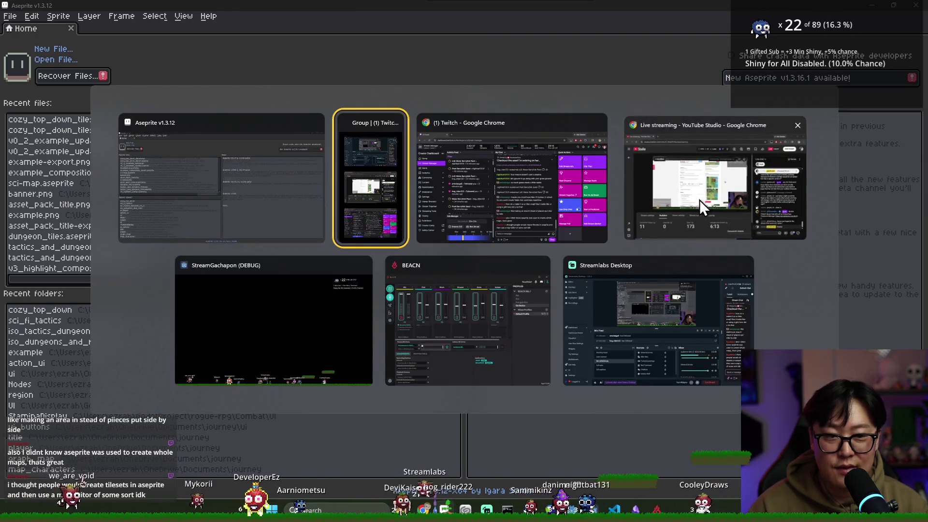
key("Escape")
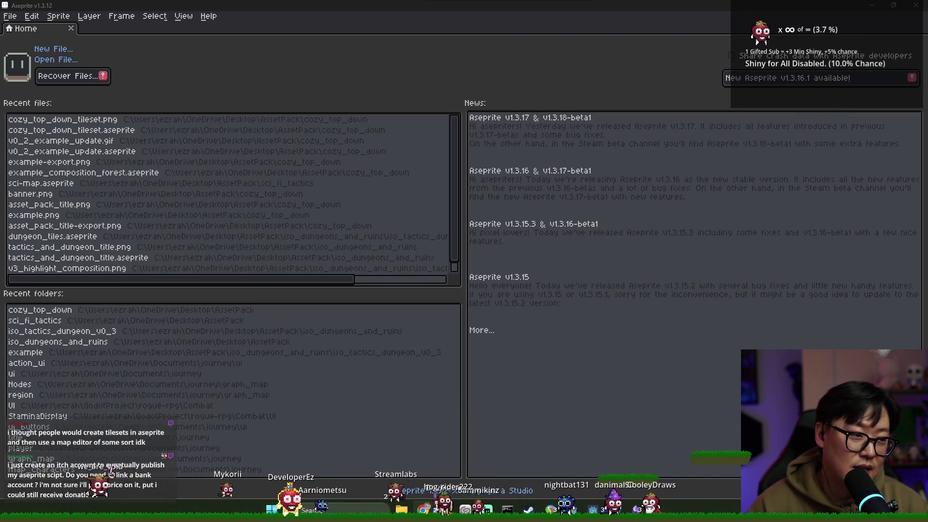